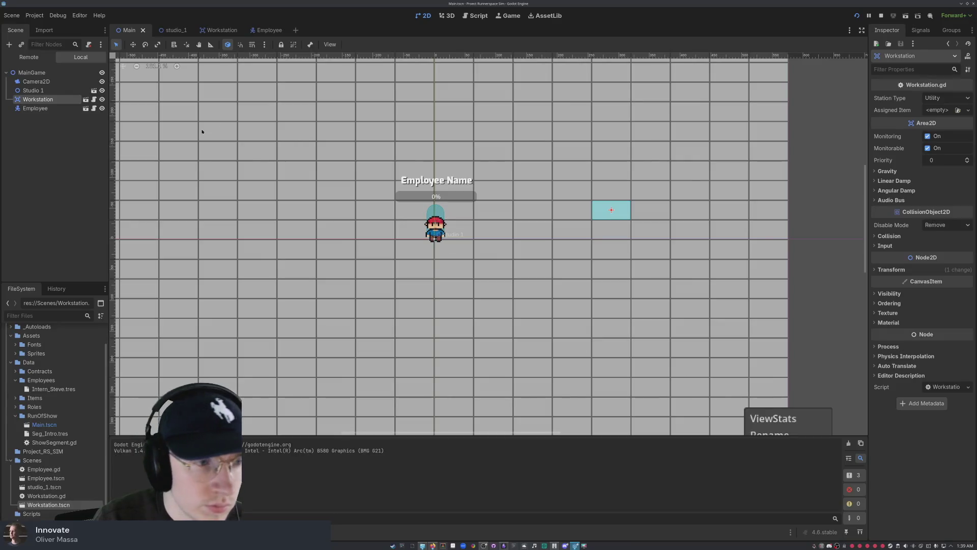
# Restart the game and right-click the employee twice to test its context menu.
pyautogui.click(251, 114)
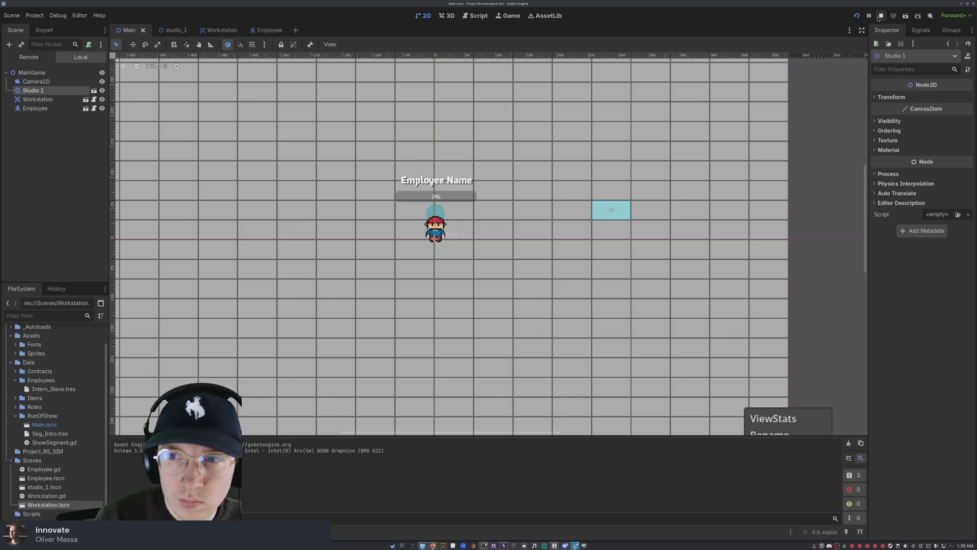
pyautogui.click(881, 16)
pyautogui.click(857, 16)
pyautogui.rightClick(488, 174)
pyautogui.click(529, 163)
pyautogui.rightClick(489, 175)
pyautogui.click(528, 184)
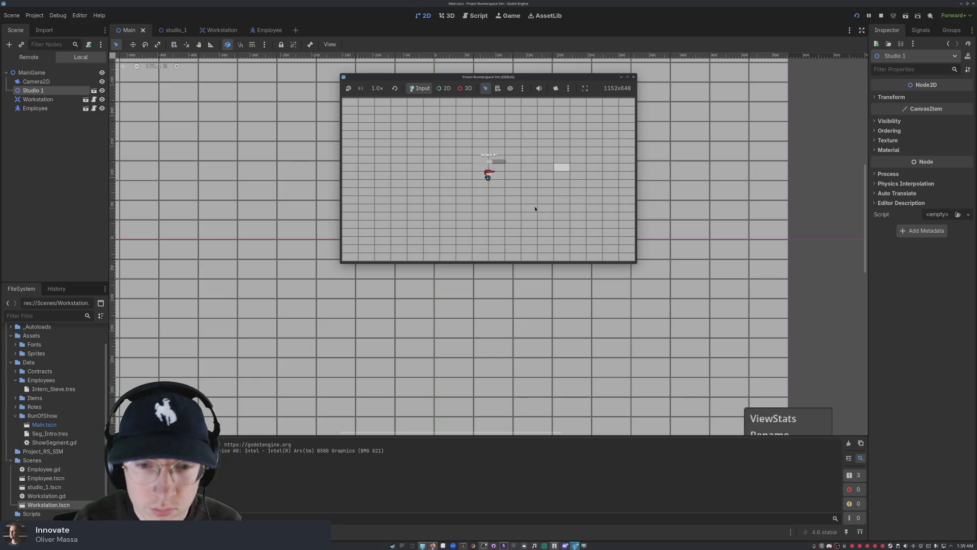
# Close the game window, glance at Employee.gd, then select the Employee node in the Main scene.
pyautogui.click(634, 77)
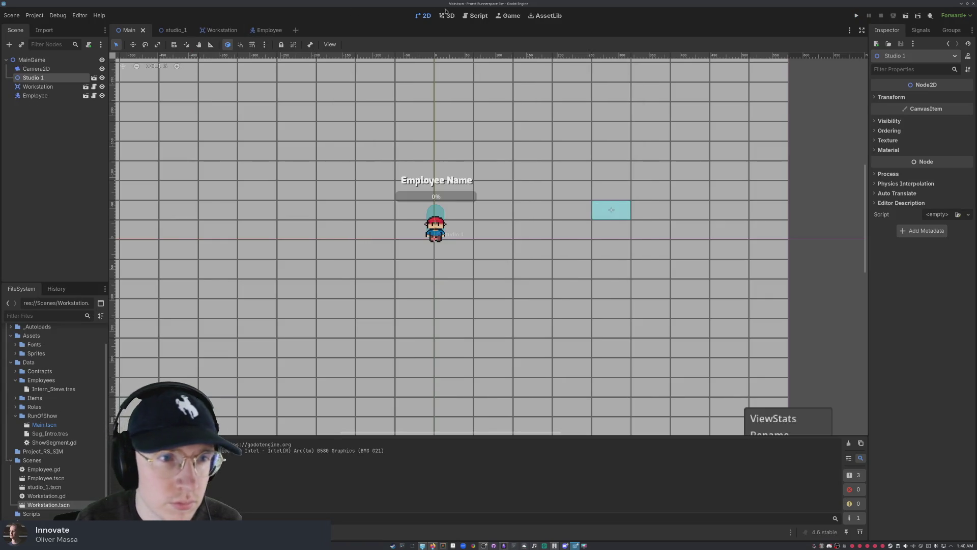
pyautogui.click(472, 16)
pyautogui.click(424, 15)
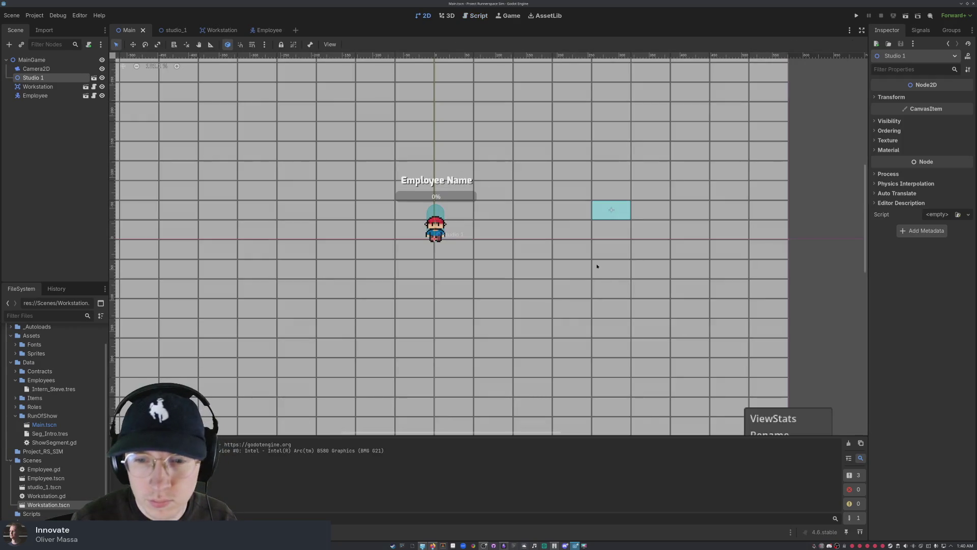
pyautogui.click(50, 95)
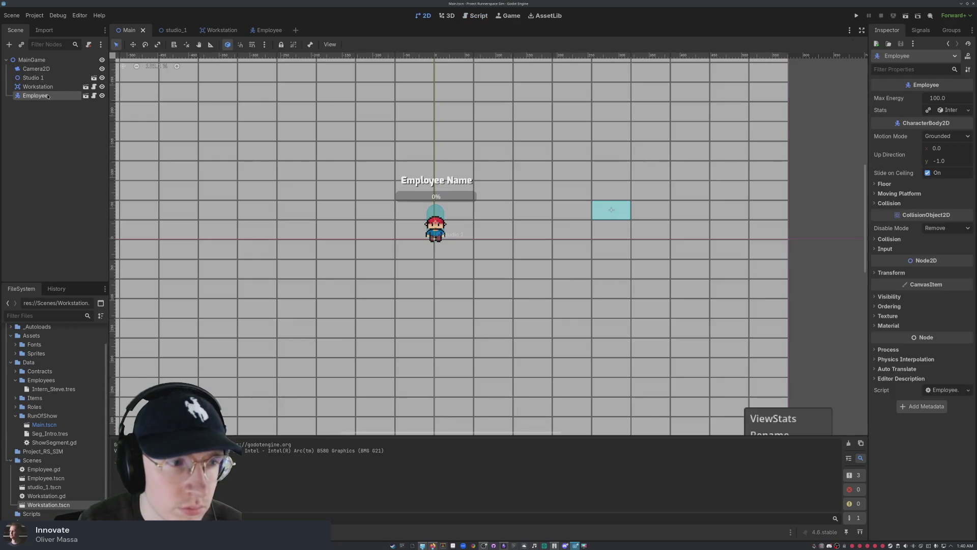
pyautogui.click(52, 68)
pyautogui.press('Down')
pyautogui.press('Down')
pyautogui.press('Down')
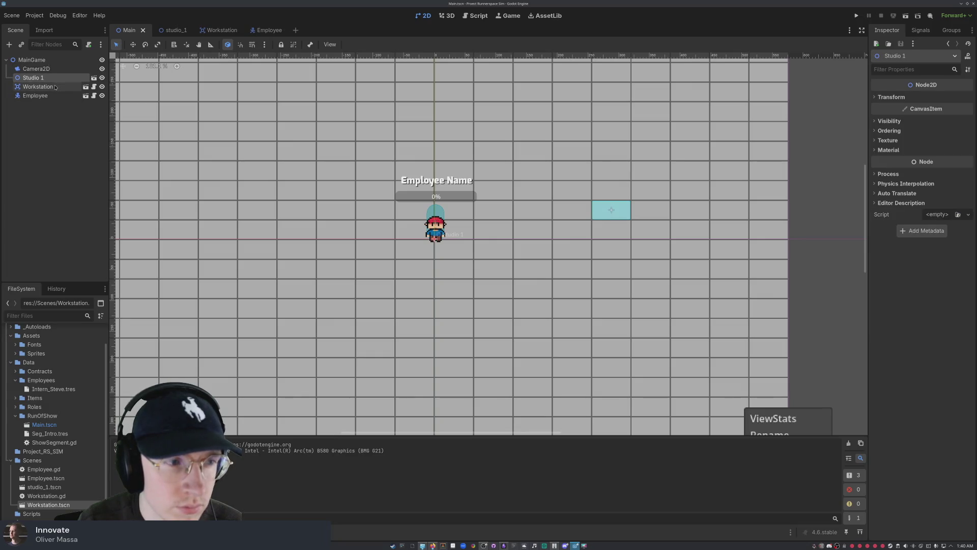
pyautogui.scroll(-2, 493, 230)
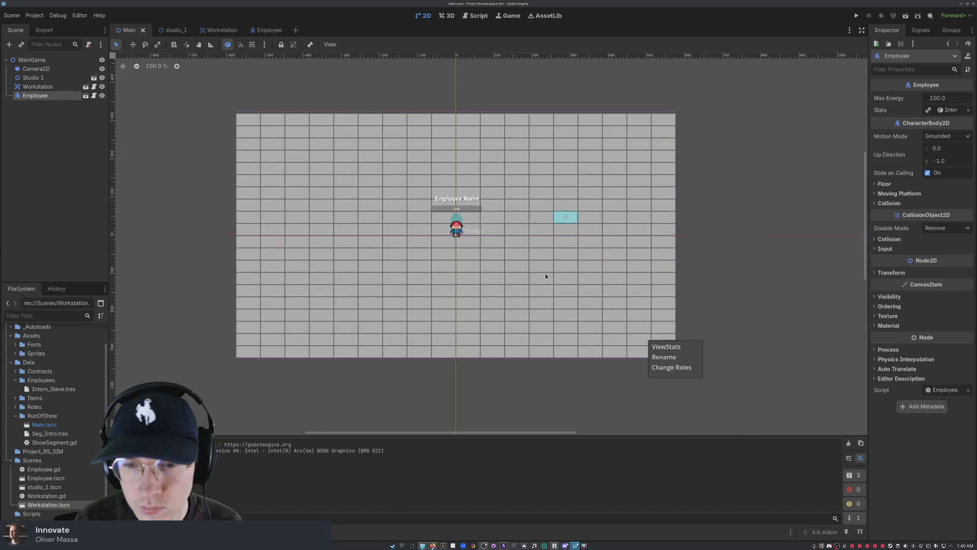
# Open the Employee scene, keep the Absolute initial position, and select the ContextMenu node.
pyautogui.click(86, 95)
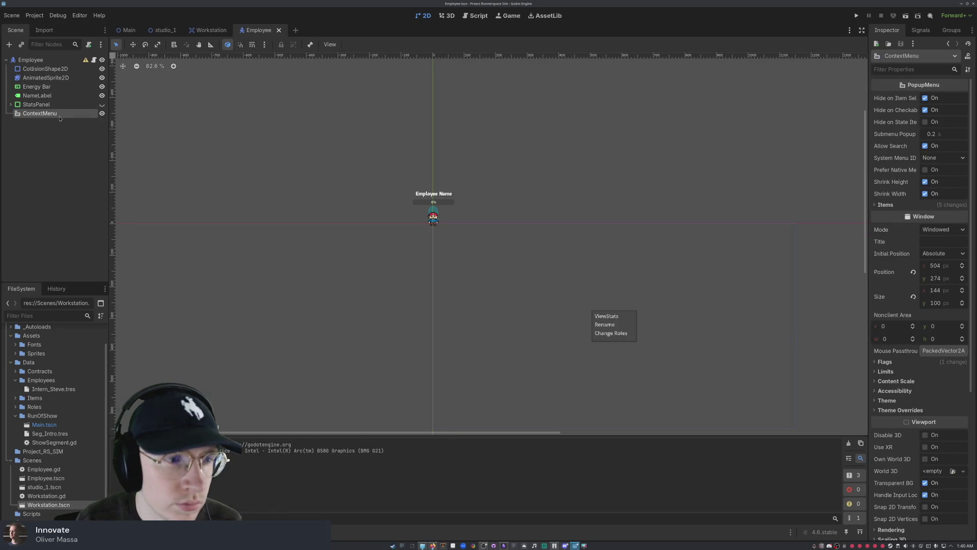
pyautogui.click(947, 254)
pyautogui.click(898, 250)
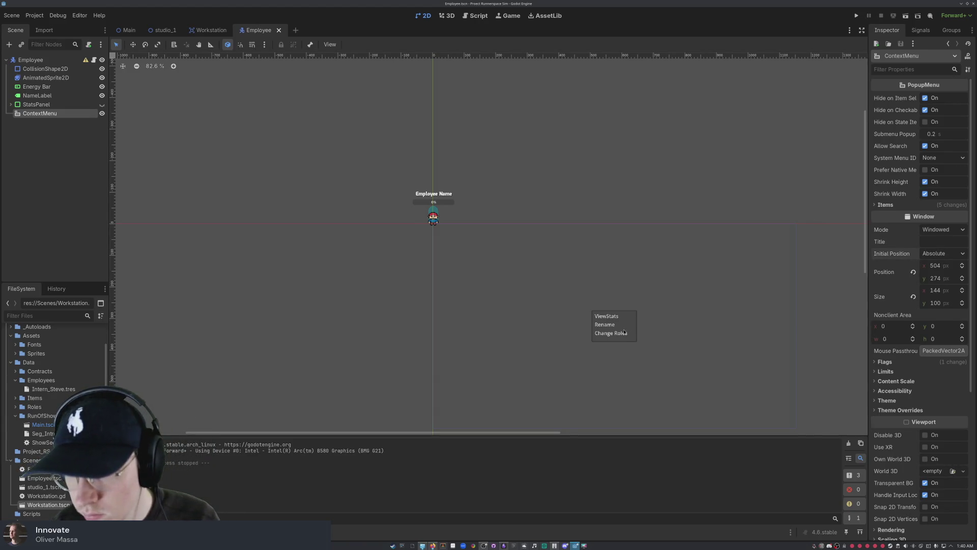
pyautogui.click(132, 45)
pyautogui.click(624, 327)
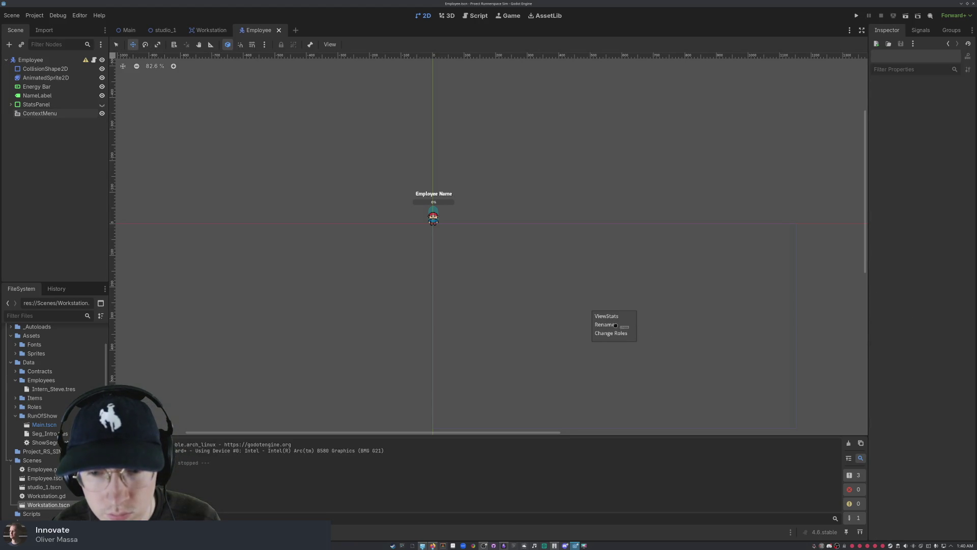
pyautogui.click(40, 113)
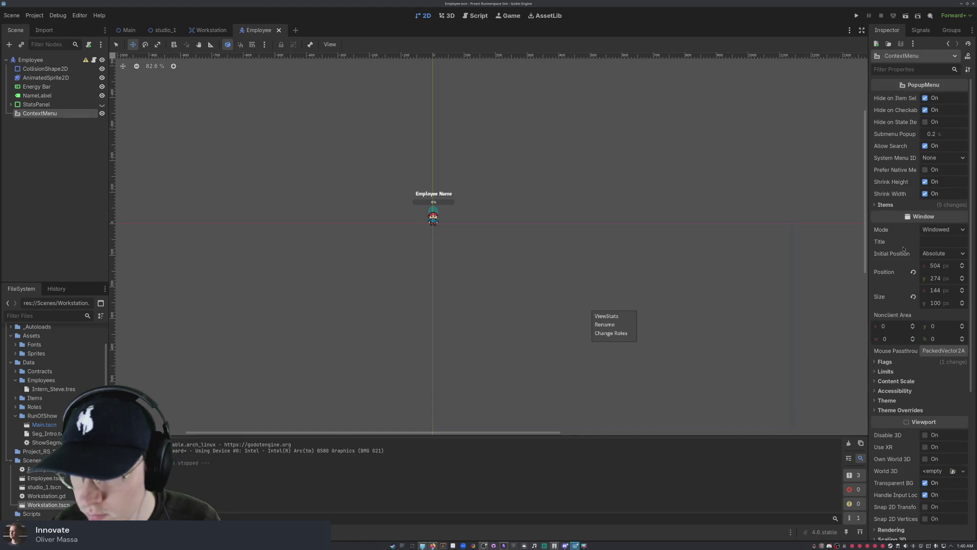
# Adjust the ContextMenu's Position with the spinner until it reads 545, 325.
pyautogui.click(962, 281)
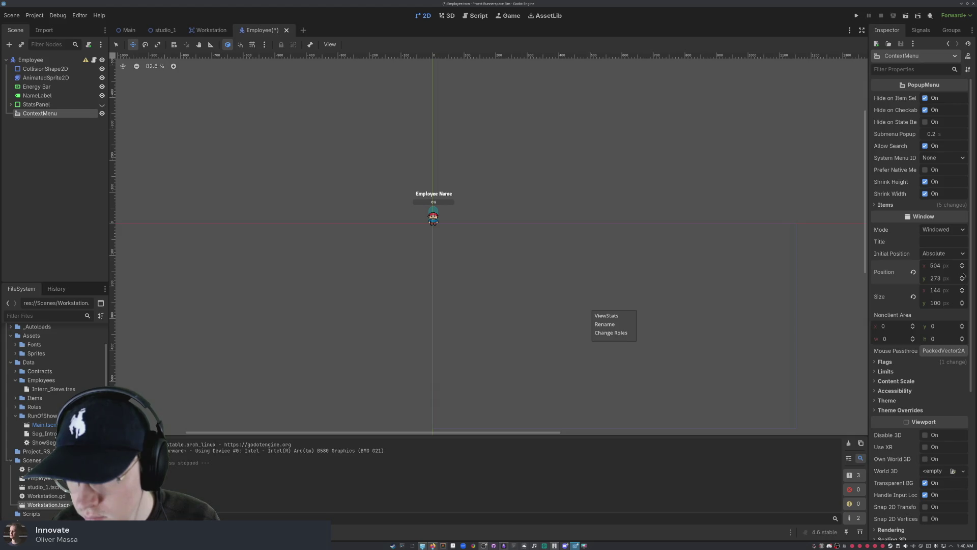
pyautogui.click(963, 276)
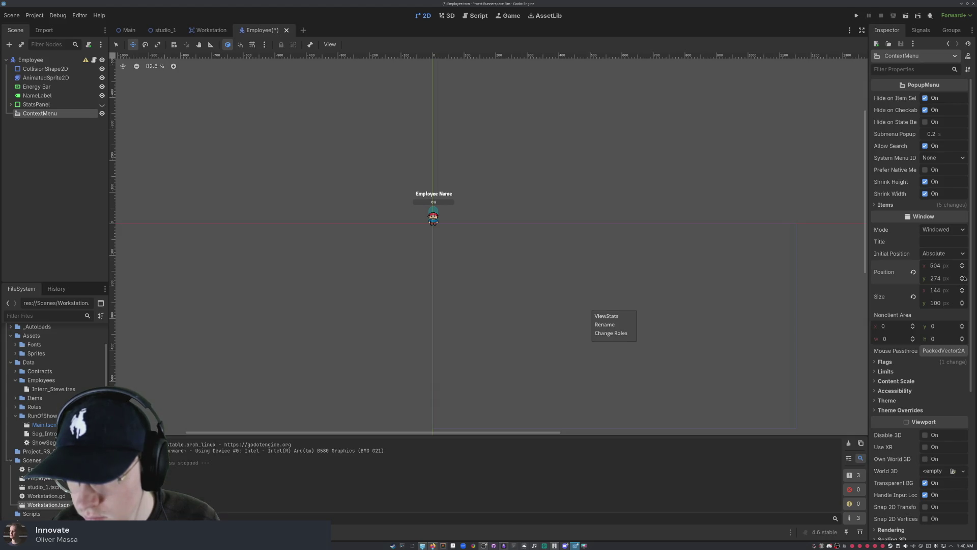
pyautogui.click(963, 277)
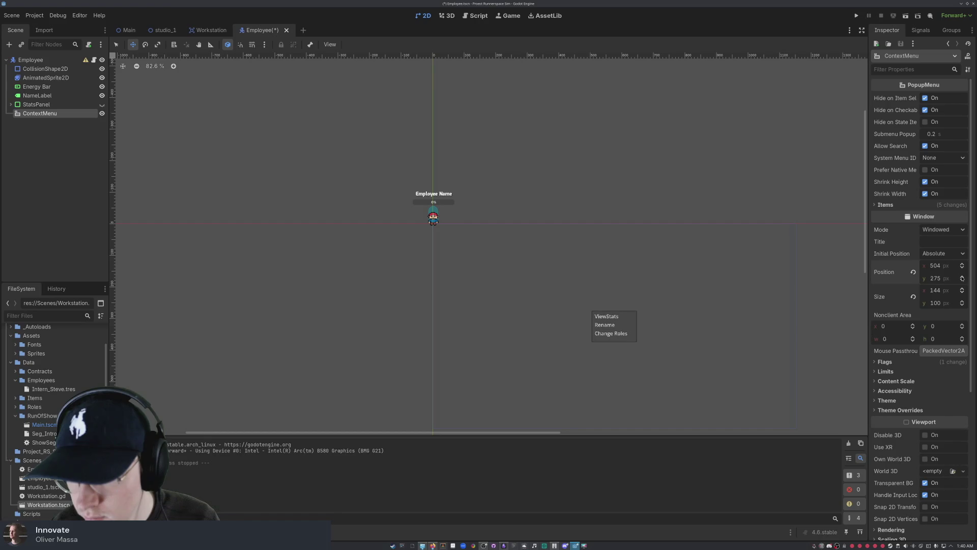
pyautogui.click(962, 277)
pyautogui.click(963, 277)
pyautogui.click(962, 276)
pyautogui.click(963, 277)
pyautogui.click(962, 277)
pyautogui.click(963, 277)
pyautogui.moveTo(962, 277)
pyautogui.mouseDown()
pyautogui.moveTo(962, 248)
pyautogui.moveTo(963, 286)
pyautogui.moveTo(963, 252)
pyautogui.mouseUp()
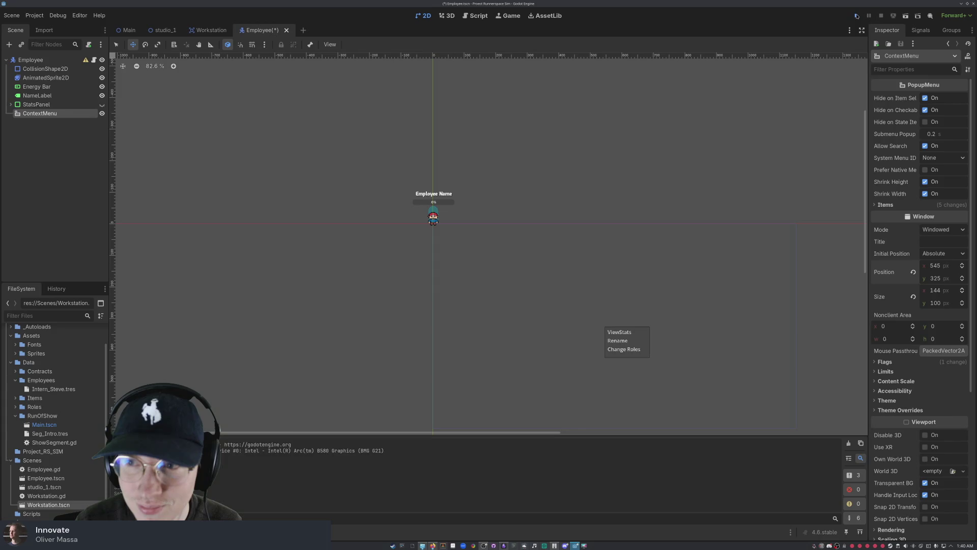
# Run the game and repeatedly open and close the employee's context menu.
pyautogui.click(856, 16)
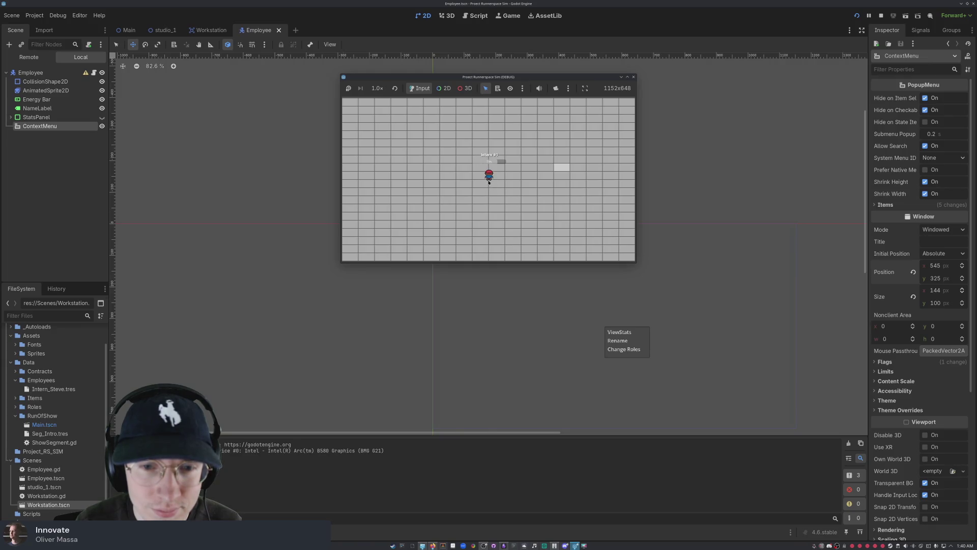
pyautogui.rightClick(487, 176)
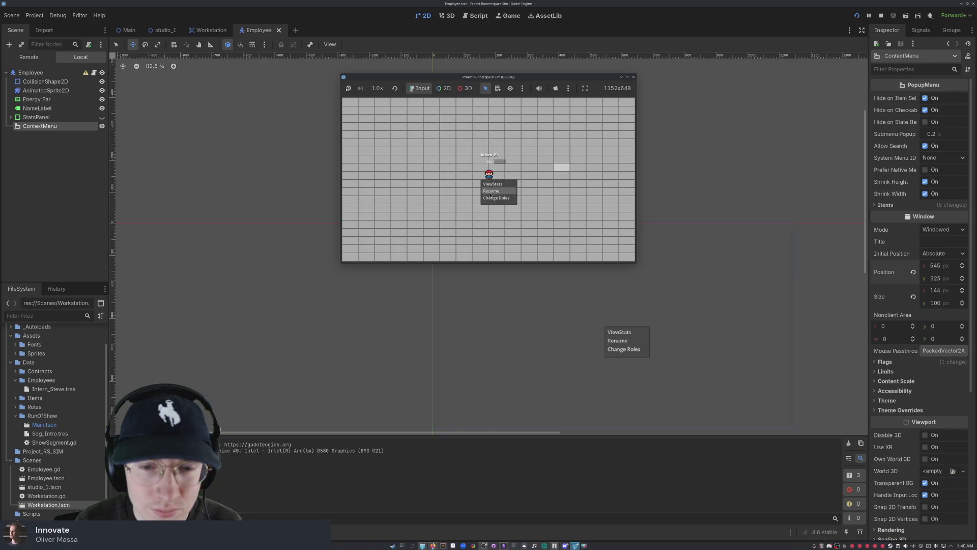
pyautogui.click(496, 163)
pyautogui.rightClick(488, 174)
pyautogui.click(494, 195)
pyautogui.rightClick(488, 175)
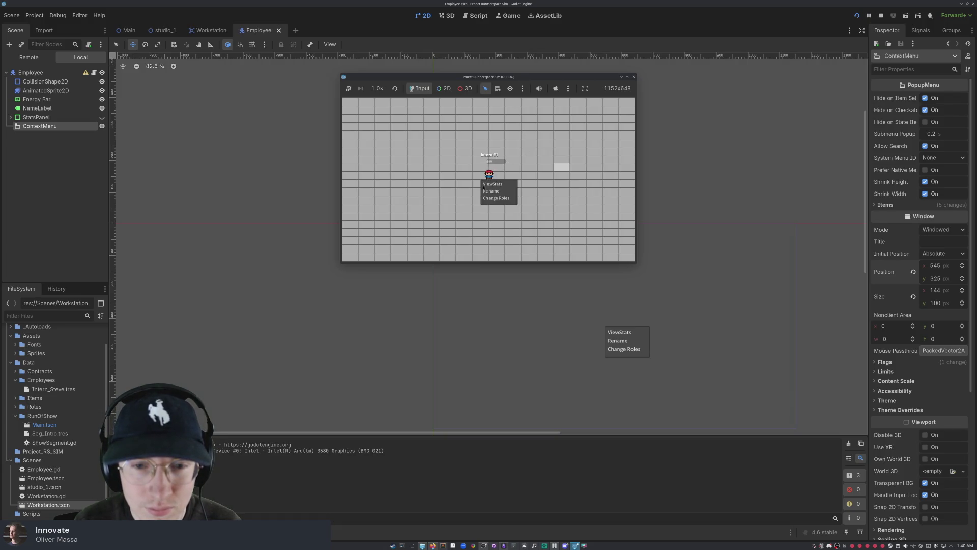
pyautogui.click(528, 155)
pyautogui.rightClick(488, 174)
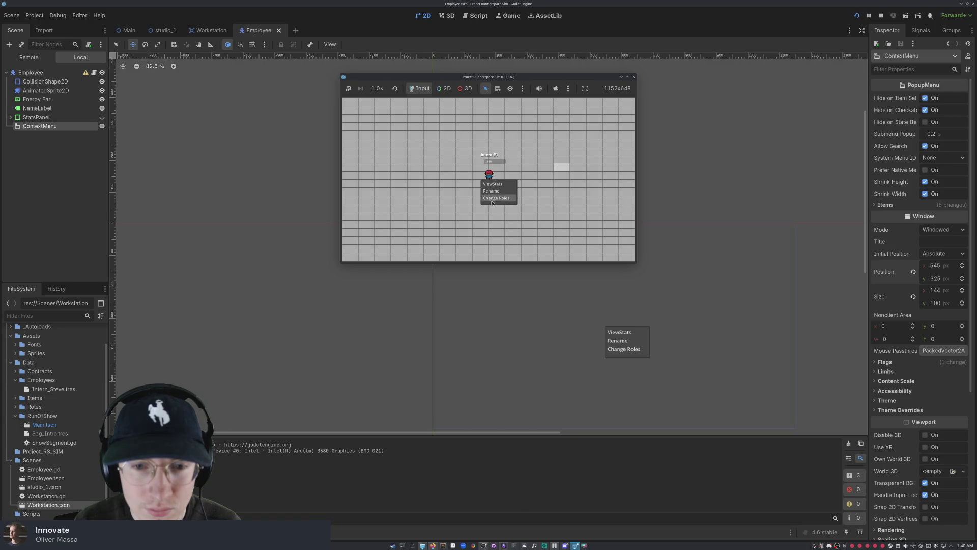
pyautogui.click(461, 183)
pyautogui.rightClick(489, 175)
pyautogui.click(489, 176)
# Drag Intern #1 around and confirm the menu still appears just below it.
pyautogui.moveTo(488, 175)
pyautogui.mouseDown()
pyautogui.moveTo(535, 160)
pyautogui.moveTo(377, 175)
pyautogui.moveTo(473, 173)
pyautogui.mouseUp()
pyautogui.rightClick(473, 172)
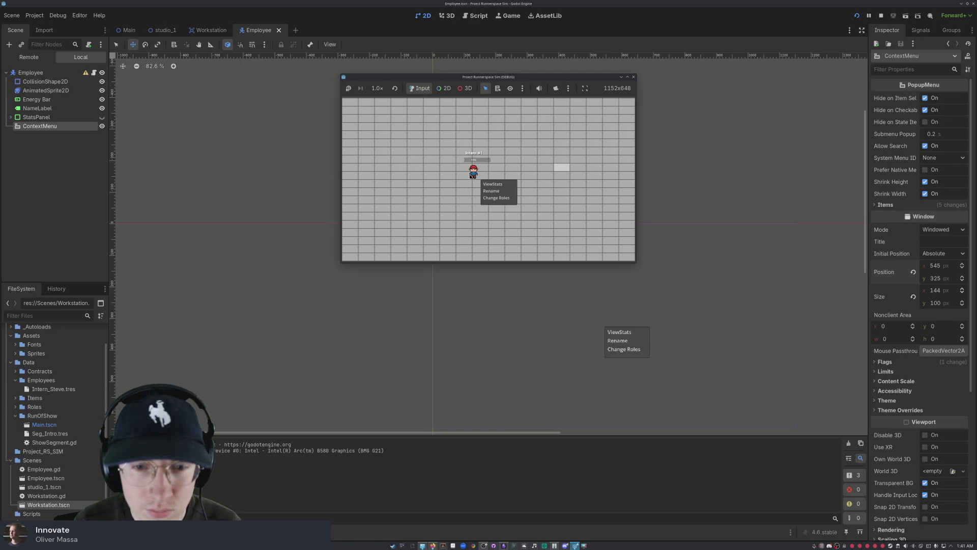
pyautogui.moveTo(458, 180)
pyautogui.mouseDown()
pyautogui.moveTo(414, 183)
pyautogui.moveTo(501, 178)
pyautogui.moveTo(500, 163)
pyautogui.moveTo(499, 179)
pyautogui.mouseUp()
pyautogui.rightClick(430, 170)
pyautogui.rightClick(500, 177)
pyautogui.rightClick(503, 202)
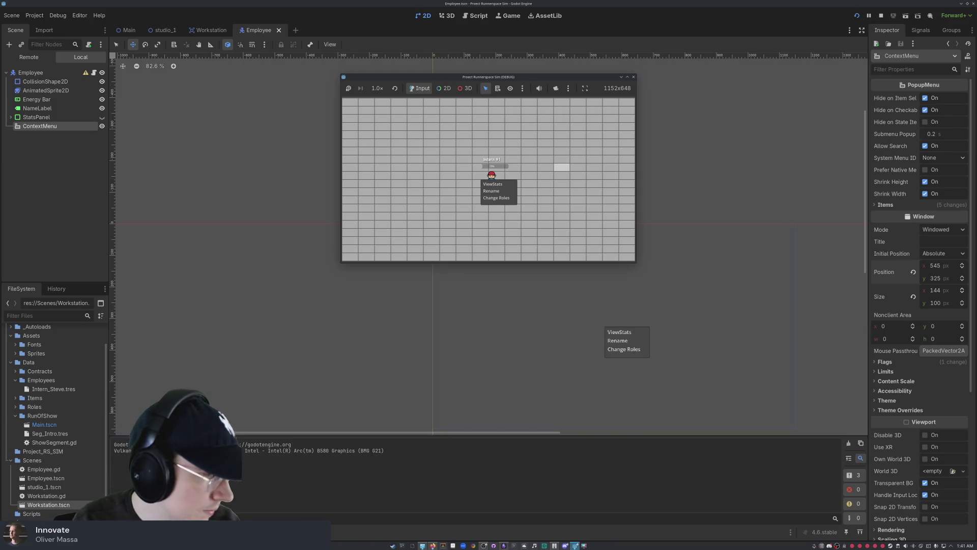
pyautogui.press('Escape')
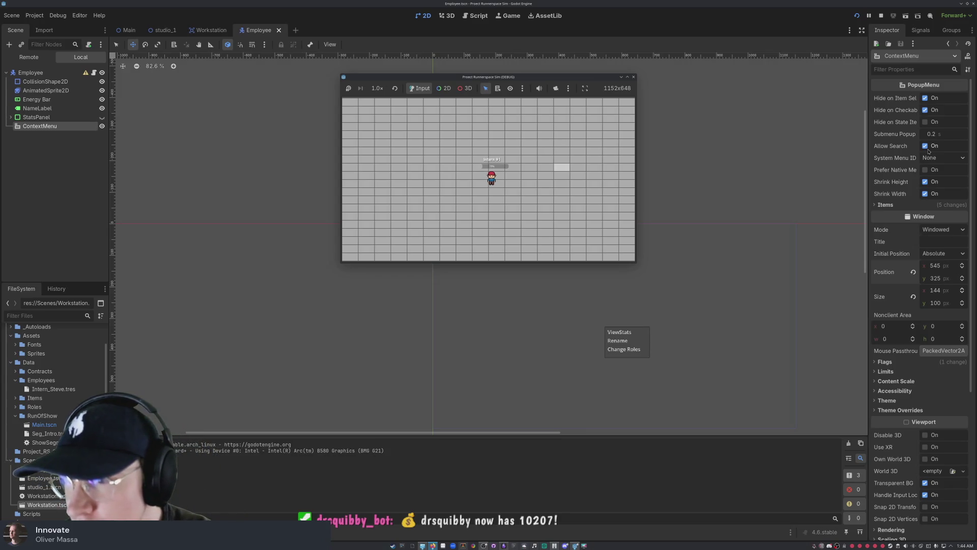
# Stop the game and show ContextMenu's item list: ViewStats, Rename and Change Roles.
pyautogui.press('F8')
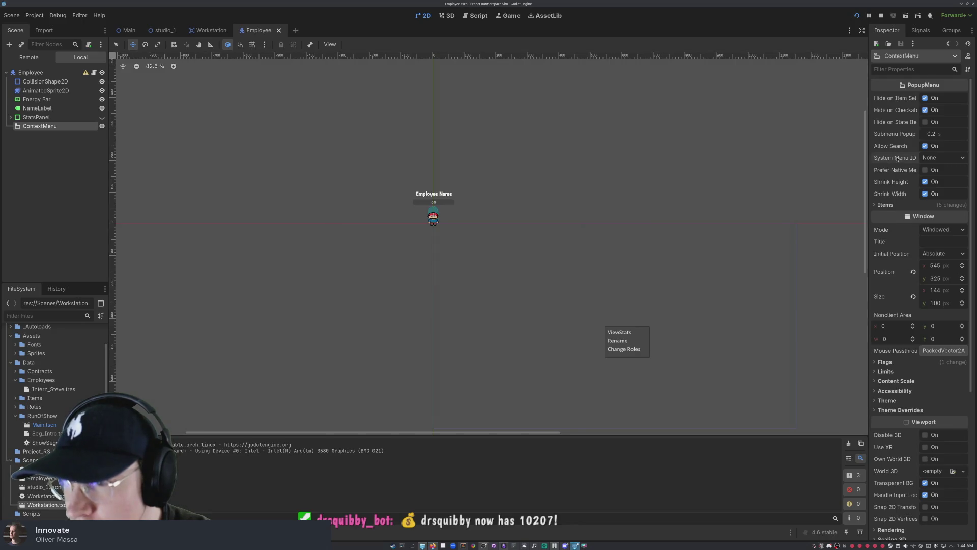
pyautogui.scroll(-5, 896, 158)
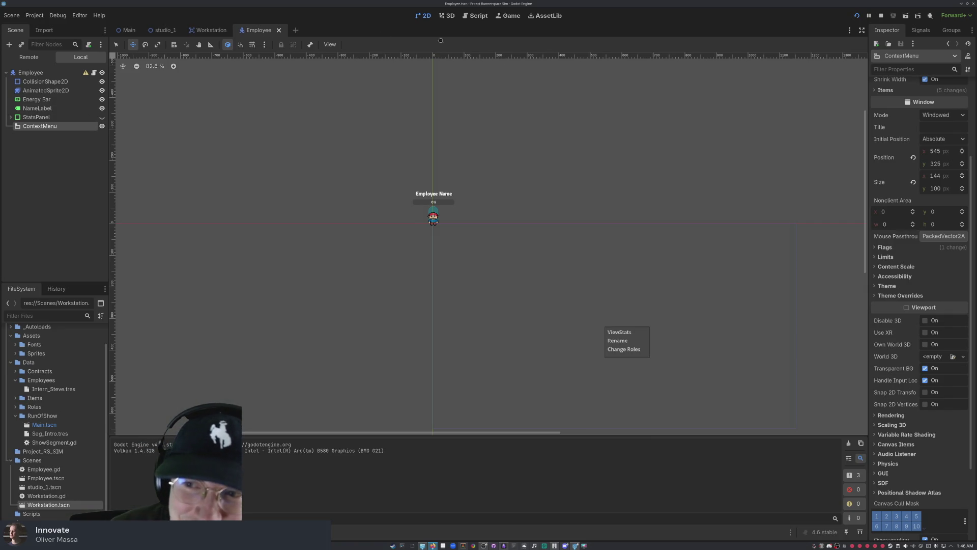
pyautogui.scroll(4, 903, 123)
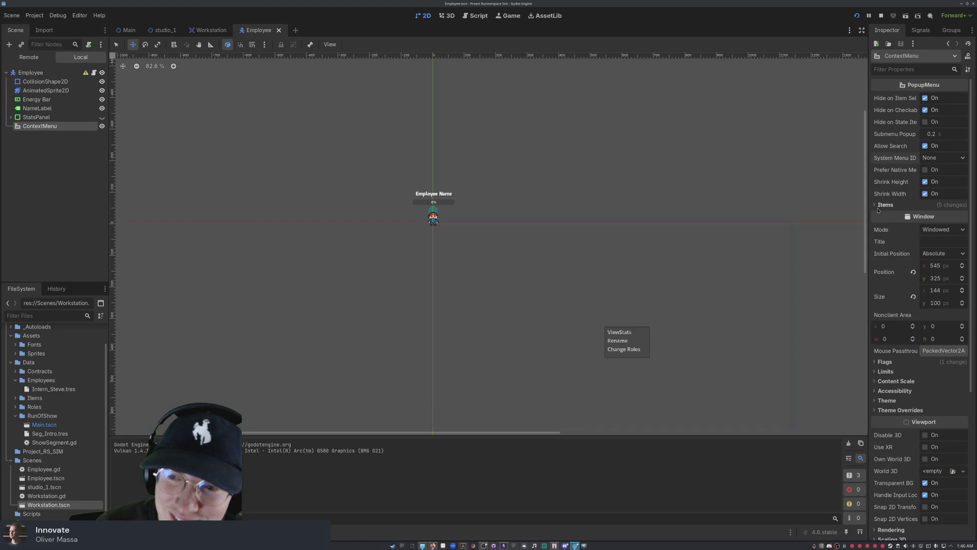
pyautogui.click(876, 205)
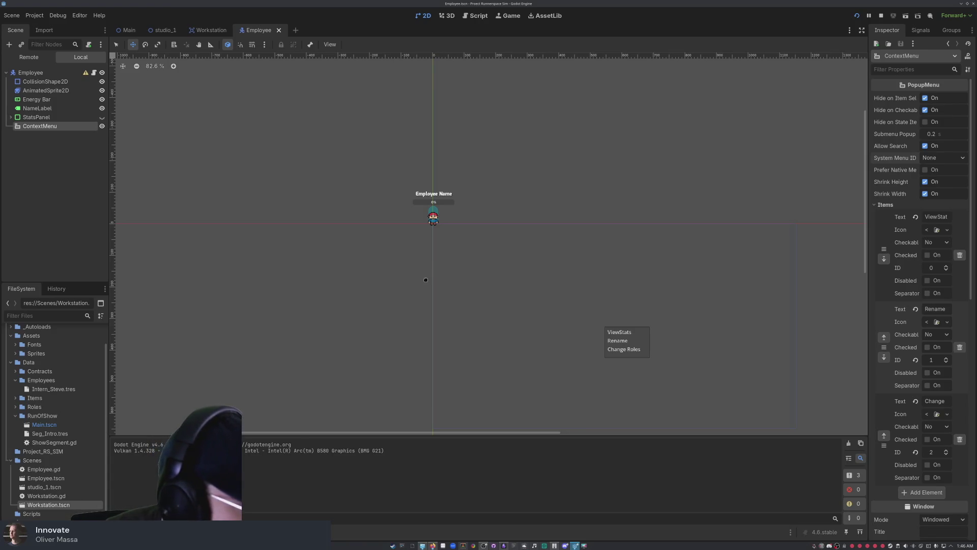
pyautogui.click(884, 204)
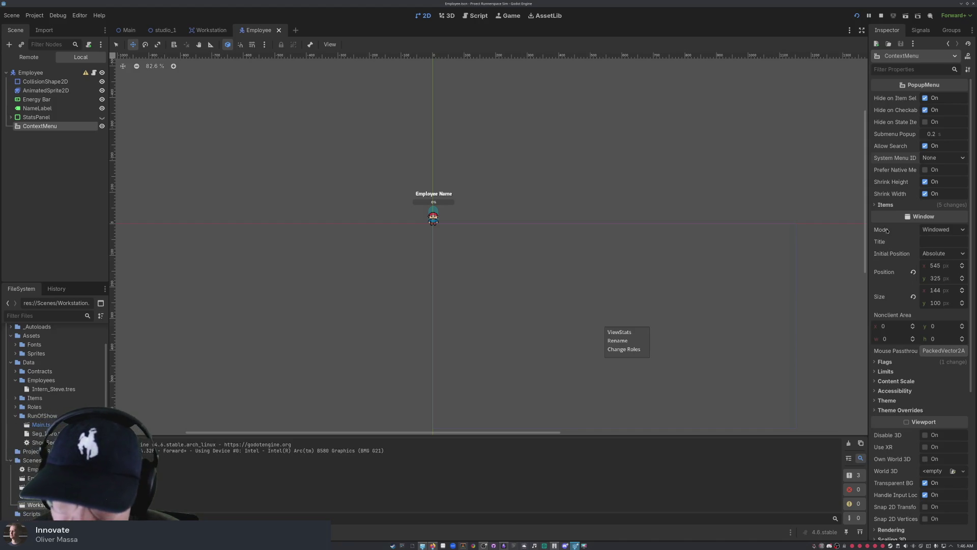
pyautogui.scroll(-5, 892, 151)
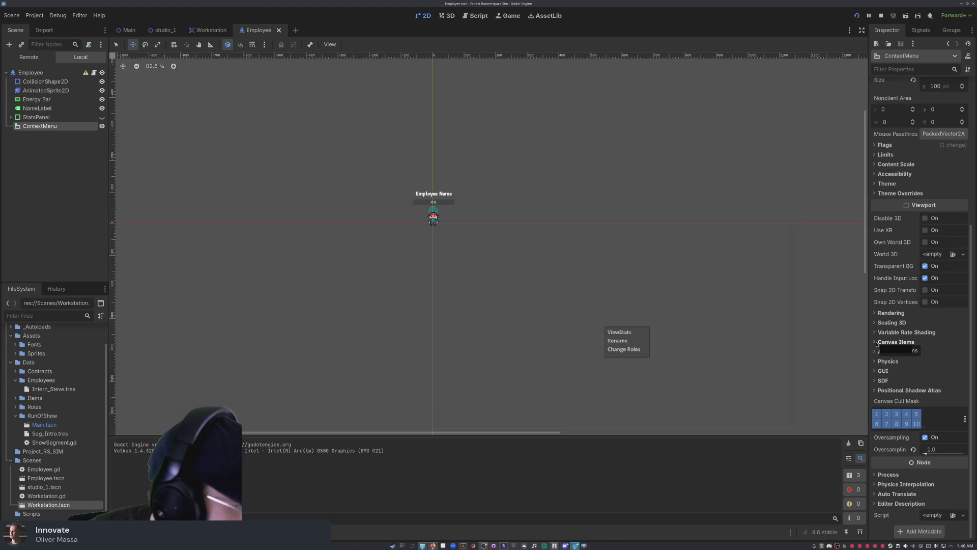
pyautogui.click(876, 343)
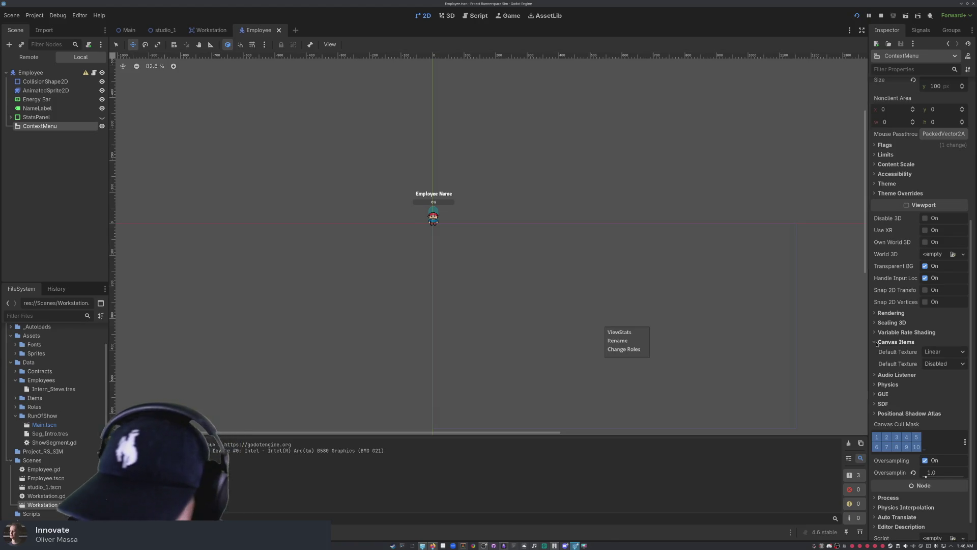
pyautogui.click(876, 342)
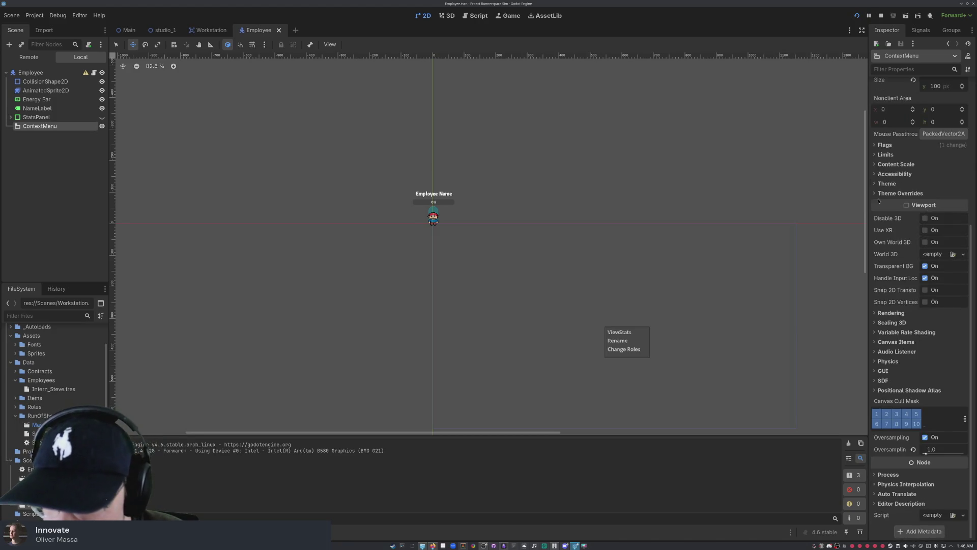
pyautogui.scroll(5, 878, 389)
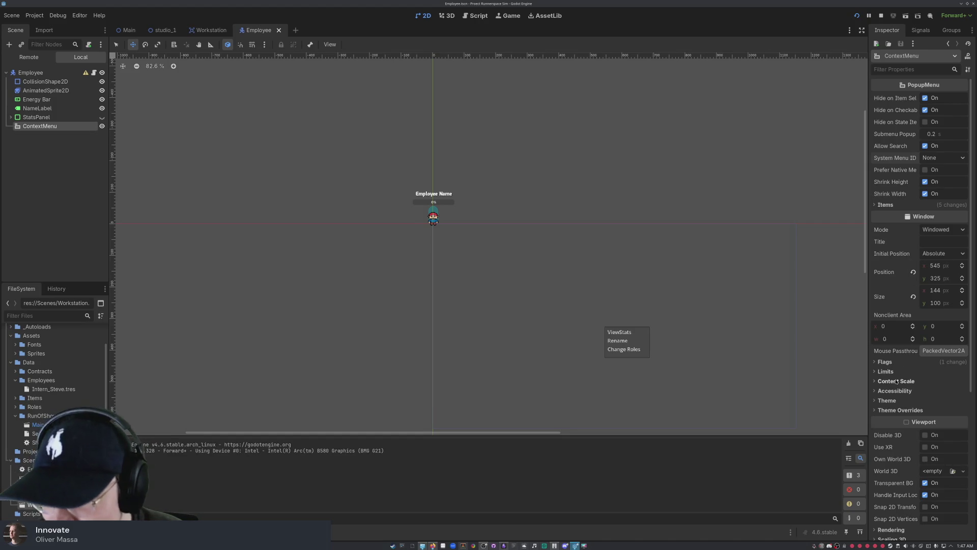
pyautogui.scroll(-5, 896, 381)
pyautogui.scroll(5, 902, 401)
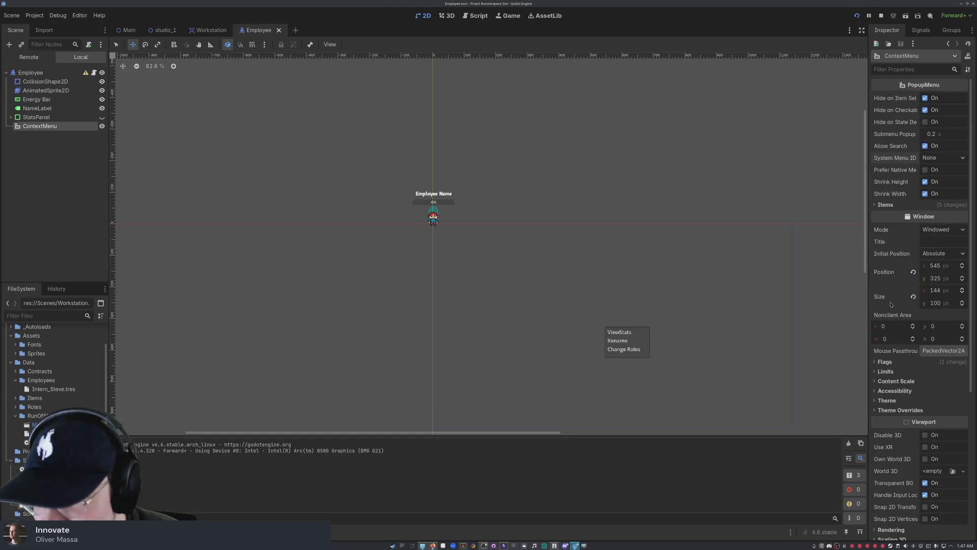
pyautogui.scroll(-5, 906, 383)
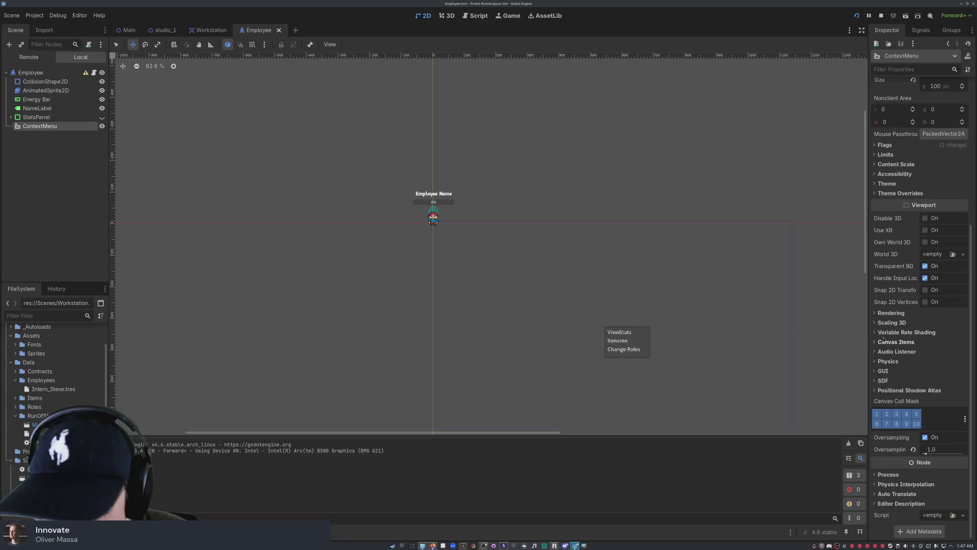
pyautogui.scroll(3, 883, 340)
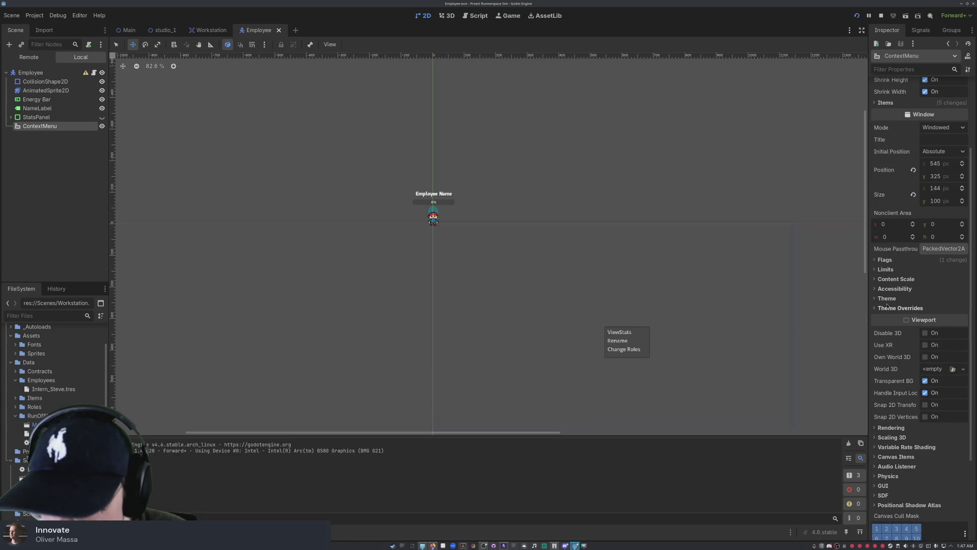
pyautogui.scroll(3, 887, 306)
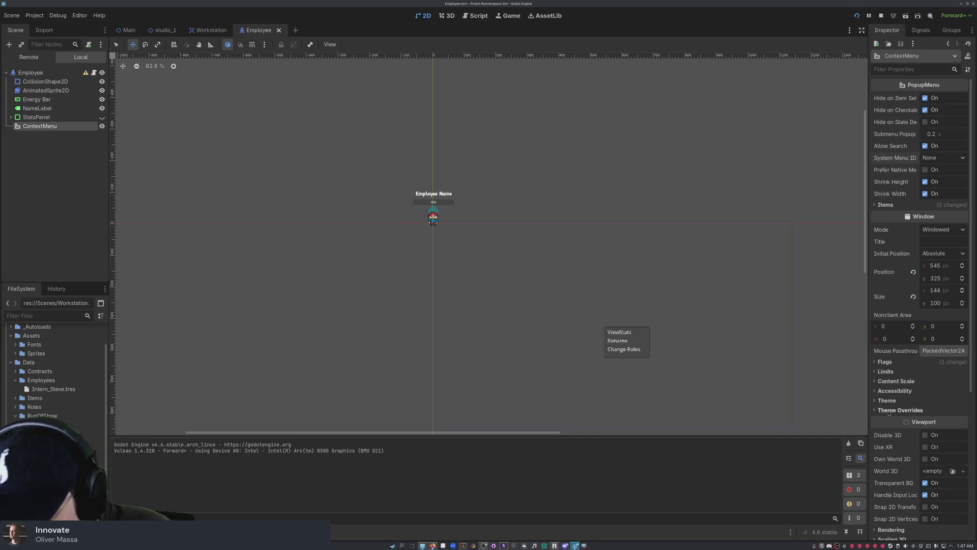
pyautogui.scroll(-3, 888, 407)
pyautogui.scroll(-3, 887, 459)
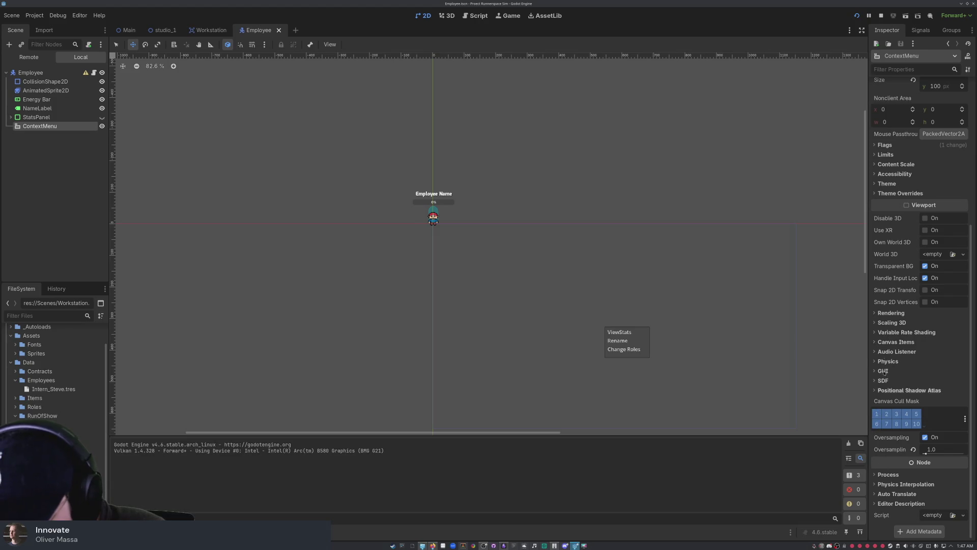
pyautogui.scroll(6, 884, 372)
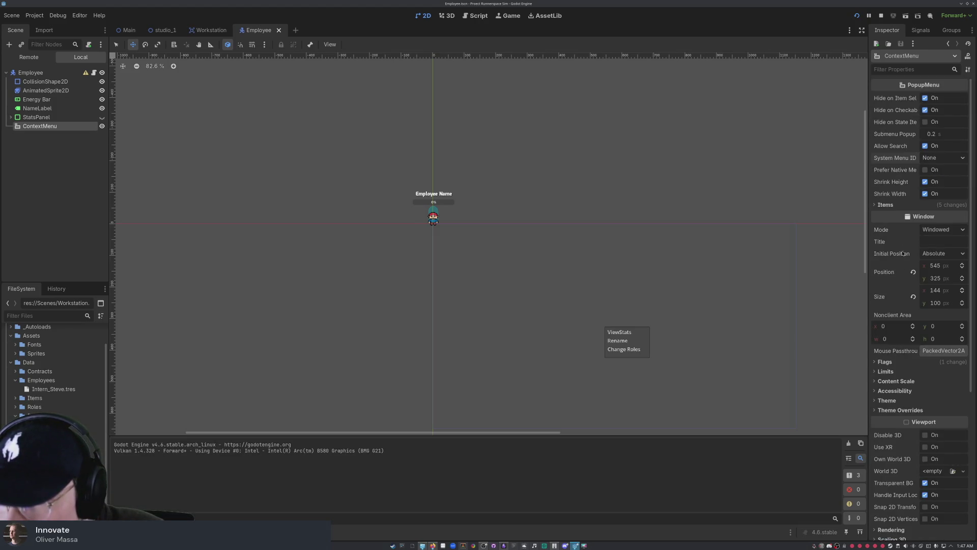
pyautogui.moveTo(902, 233)
pyautogui.moveTo(887, 218)
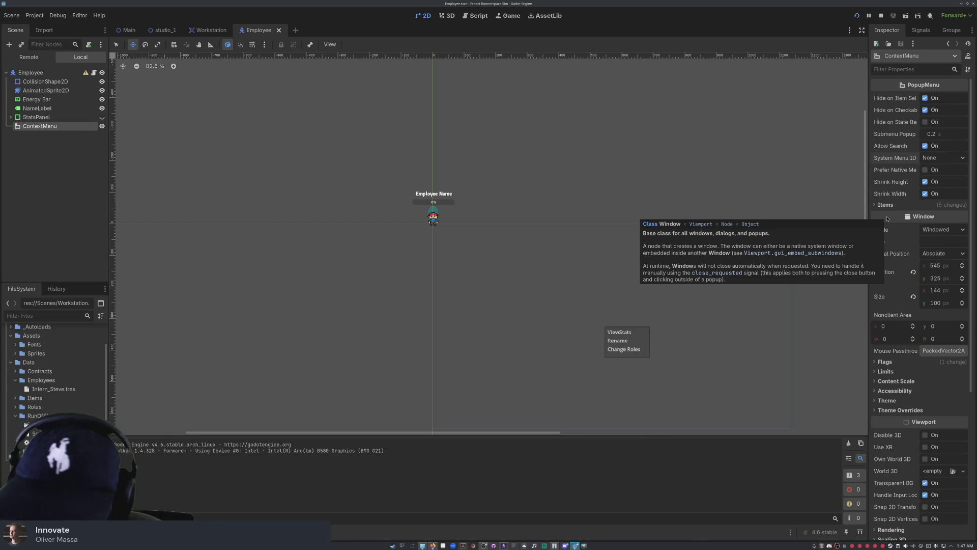
# Keep Window Mode as Windowed and expand then collapse the Theme and Theme Overrides sections.
pyautogui.click(940, 230)
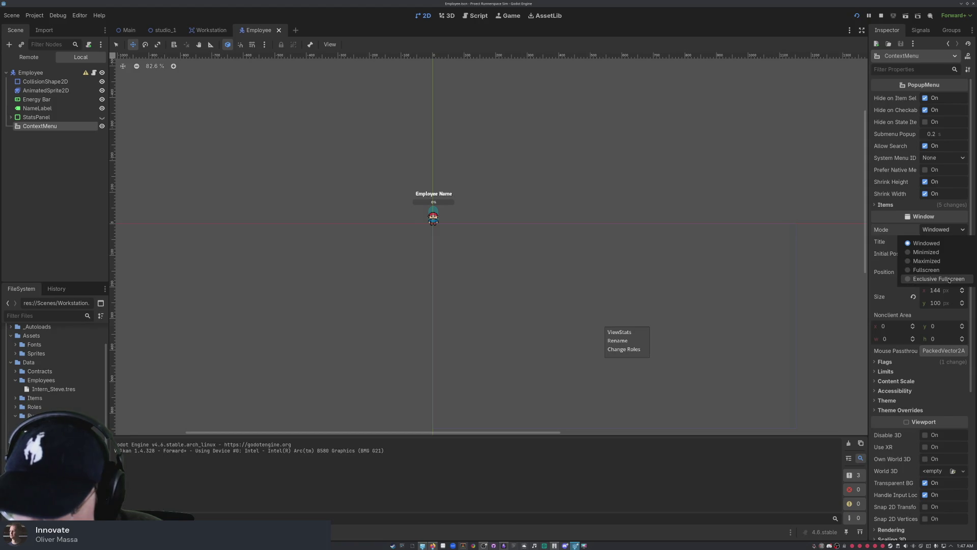
pyautogui.click(945, 235)
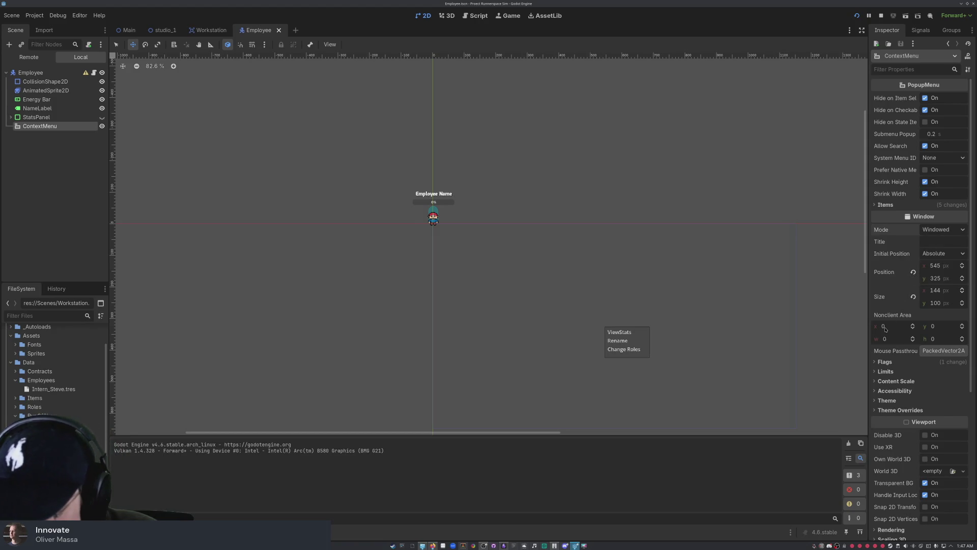
pyautogui.scroll(-5, 905, 374)
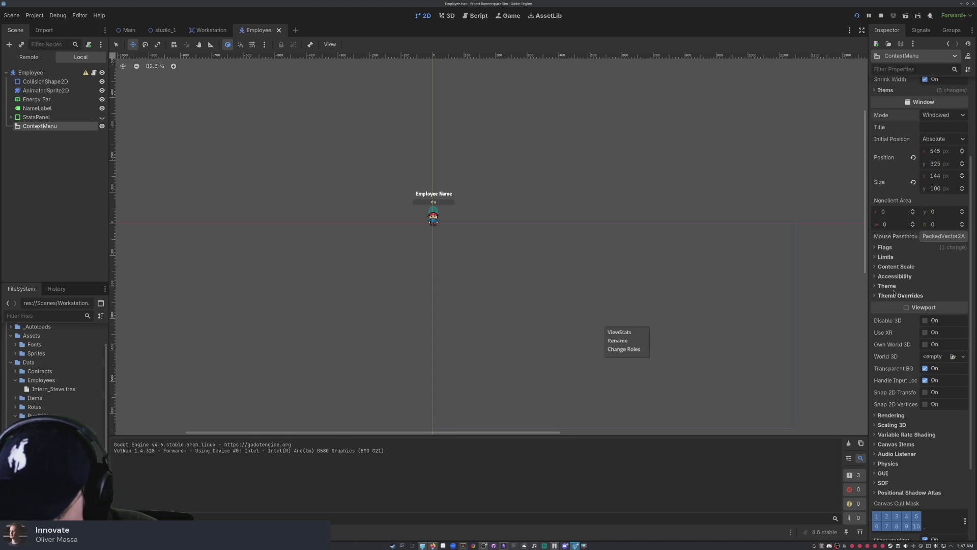
pyautogui.click(874, 276)
pyautogui.click(874, 276)
pyautogui.click(875, 286)
pyautogui.click(875, 286)
pyautogui.click(878, 296)
pyautogui.click(878, 297)
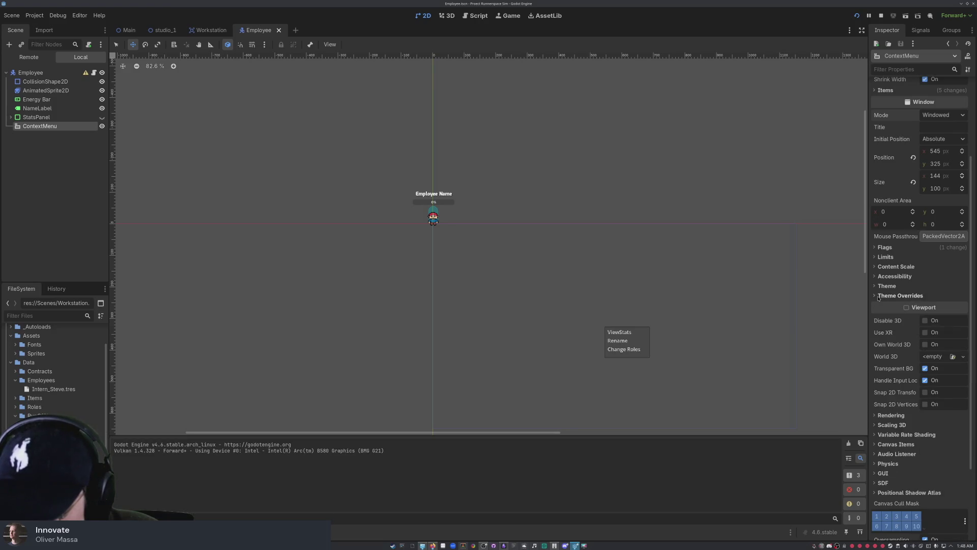
# Expand the Rendering section to reveal MSAA 2D, MSAA 3D and TAA settings.
pyautogui.scroll(-3, 900, 433)
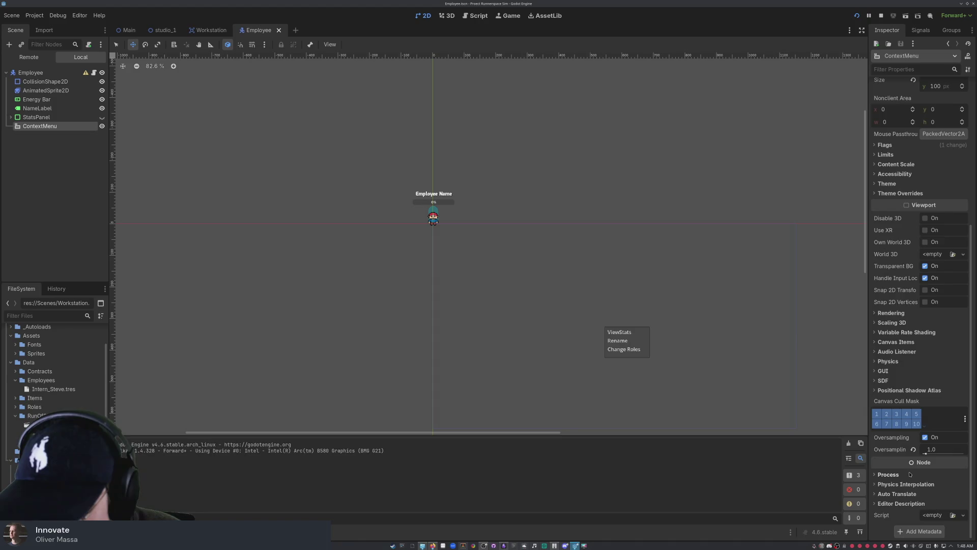
pyautogui.scroll(5, 910, 473)
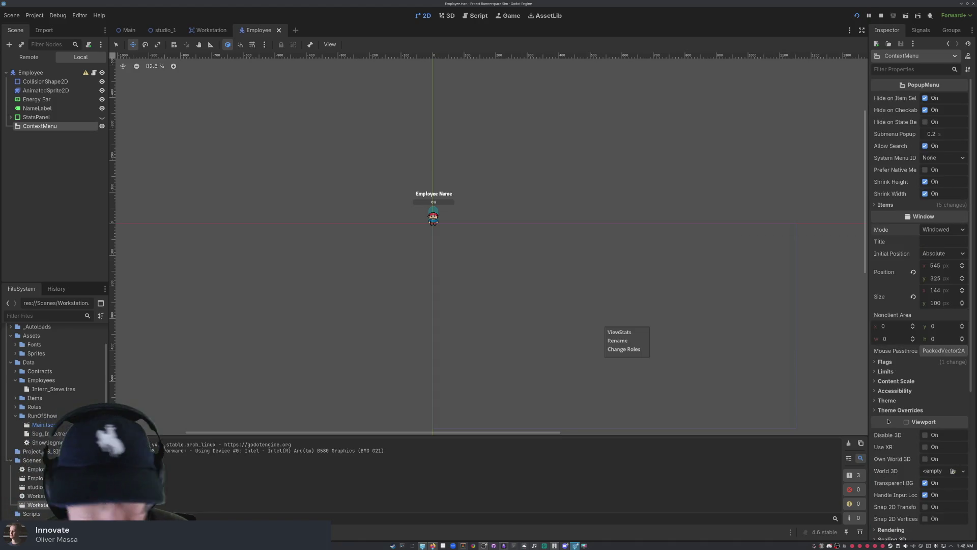
pyautogui.moveTo(888, 421)
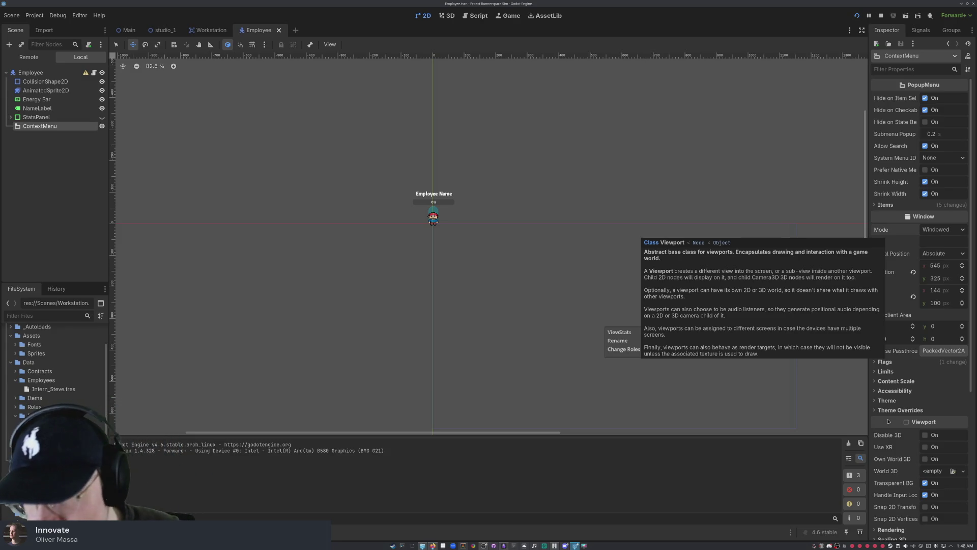
pyautogui.scroll(-4, 885, 428)
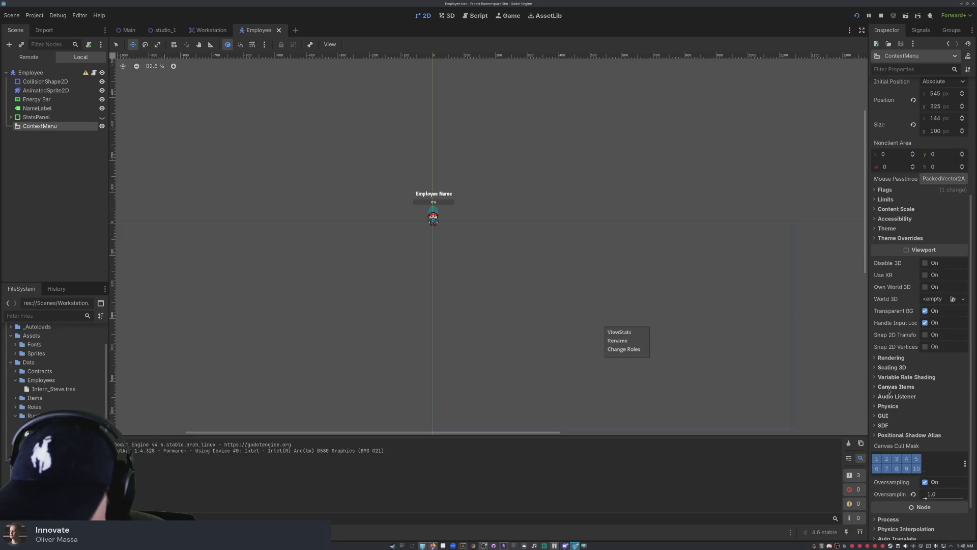
pyautogui.click(879, 357)
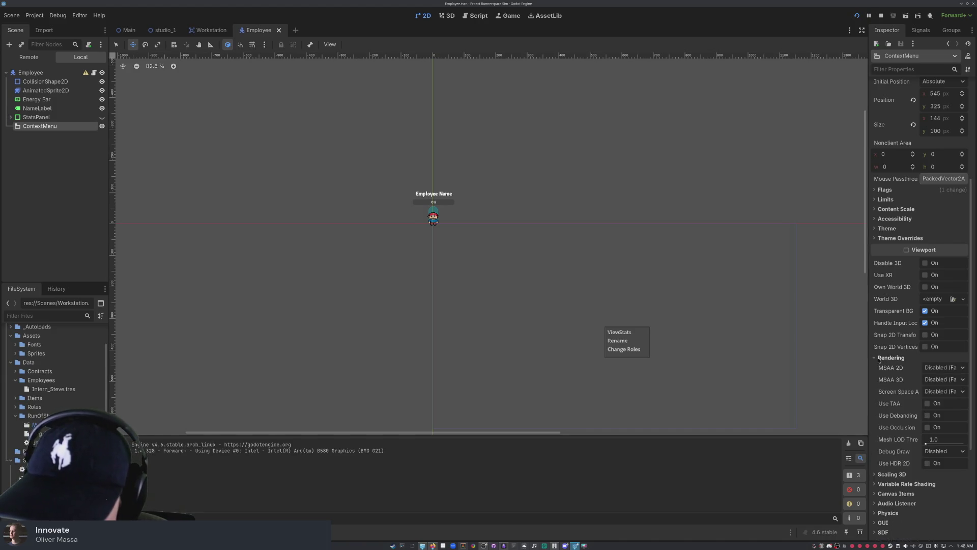
pyautogui.scroll(-1, 875, 361)
pyautogui.click(896, 417)
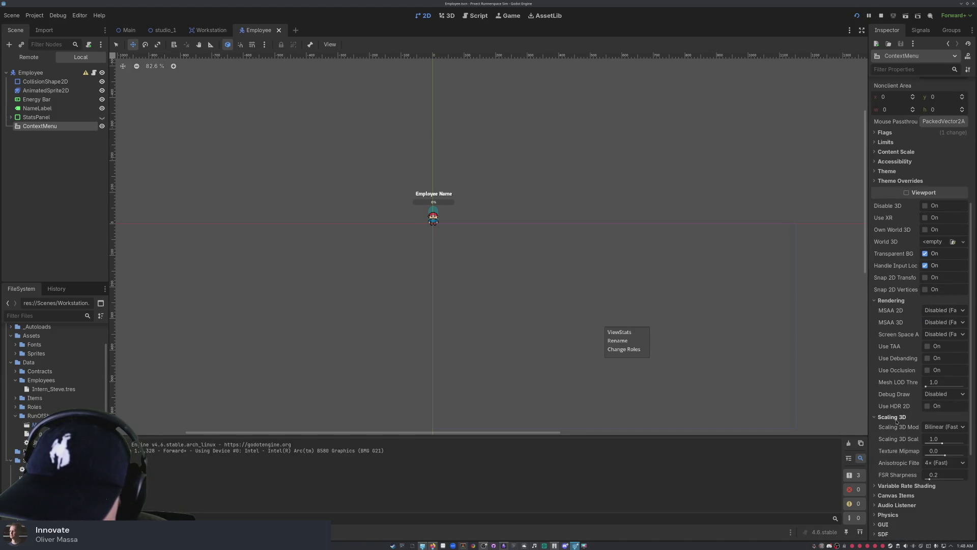
pyautogui.click(896, 416)
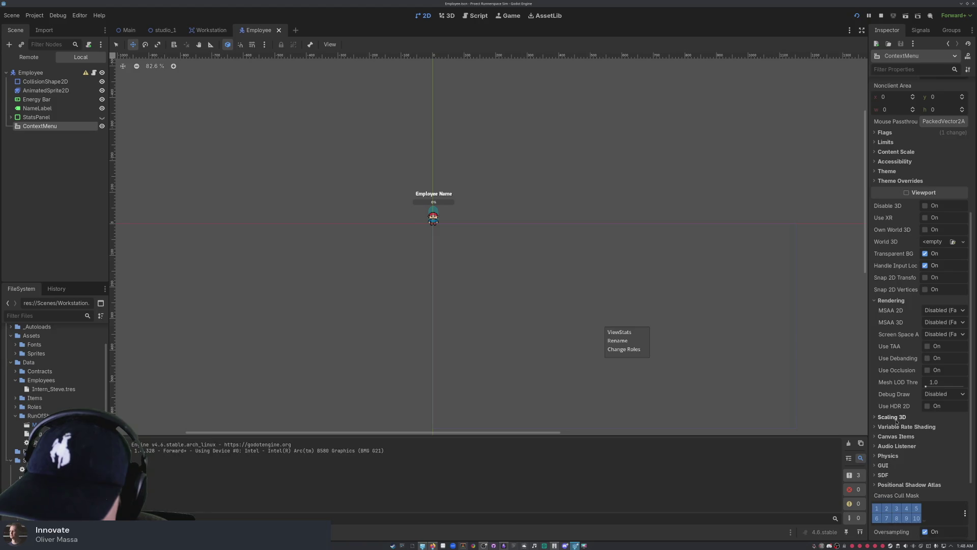
pyautogui.click(882, 301)
pyautogui.scroll(3, 882, 304)
pyautogui.click(899, 366)
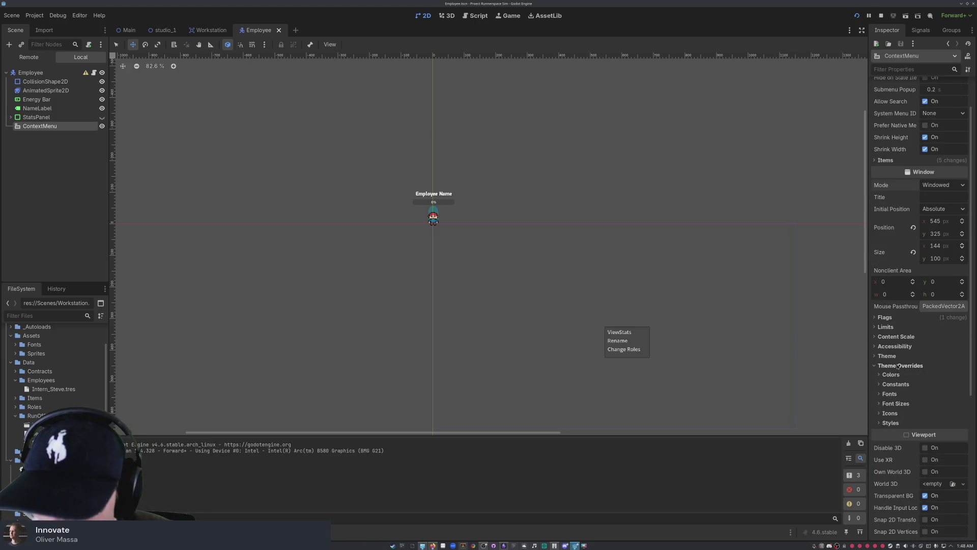
pyautogui.click(900, 366)
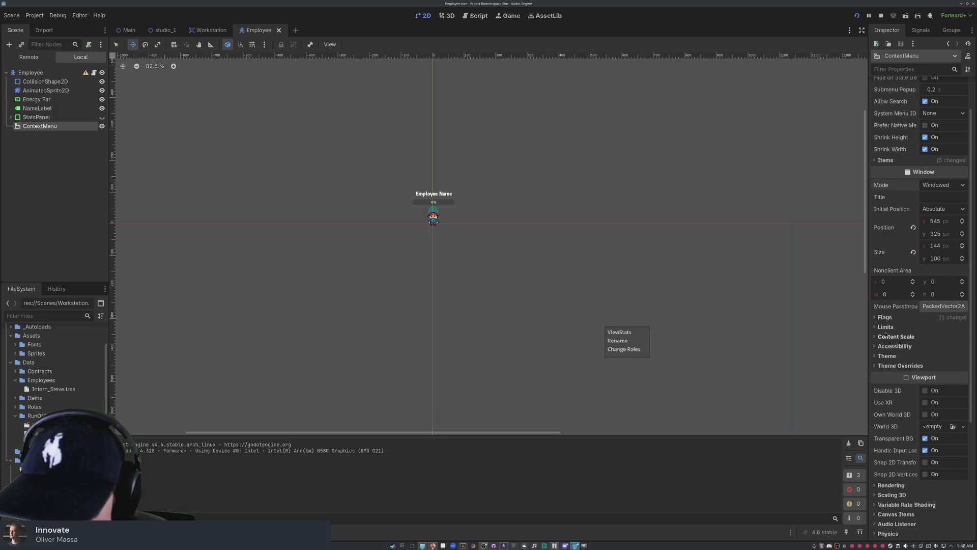
pyautogui.scroll(-2, 886, 334)
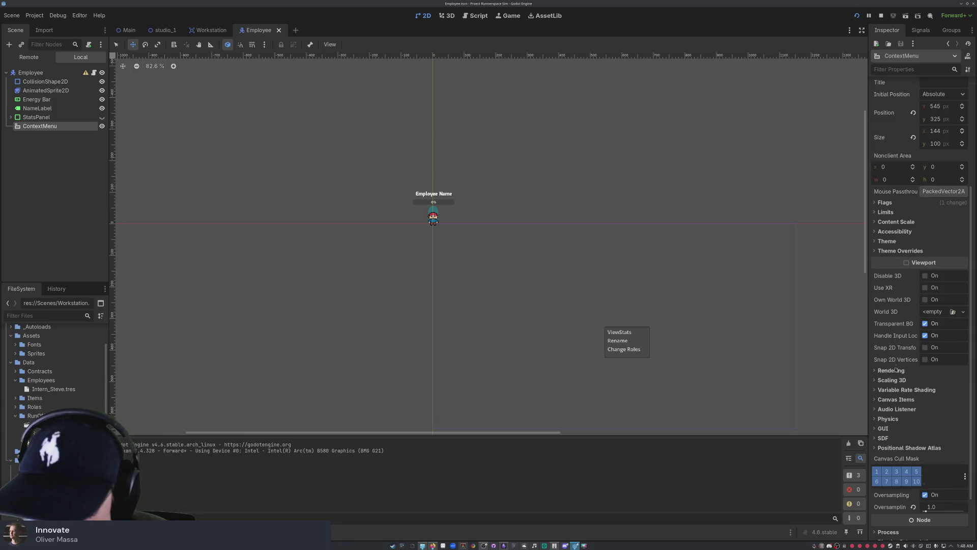
pyautogui.click(904, 399)
pyautogui.scroll(-1, 905, 399)
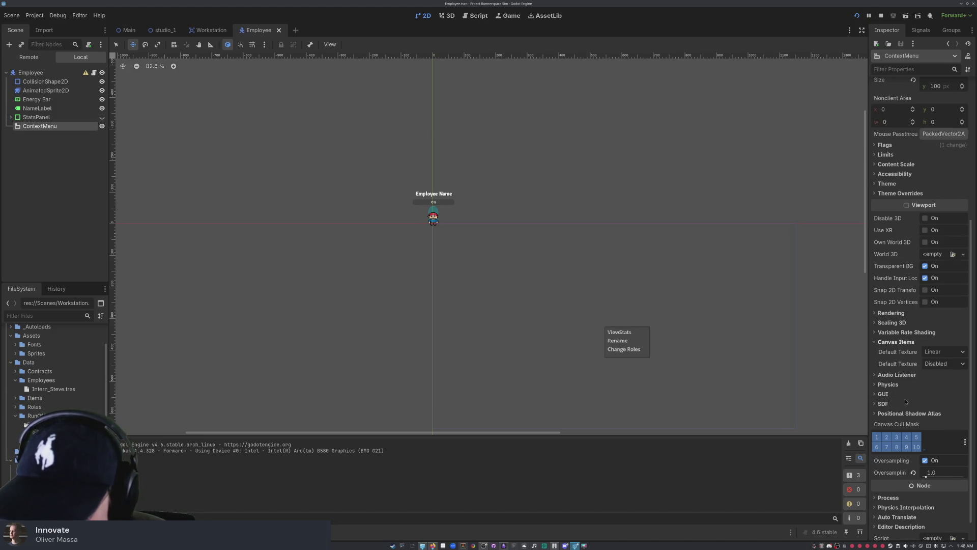
pyautogui.click(947, 356)
pyautogui.click(920, 365)
pyautogui.moveTo(920, 365)
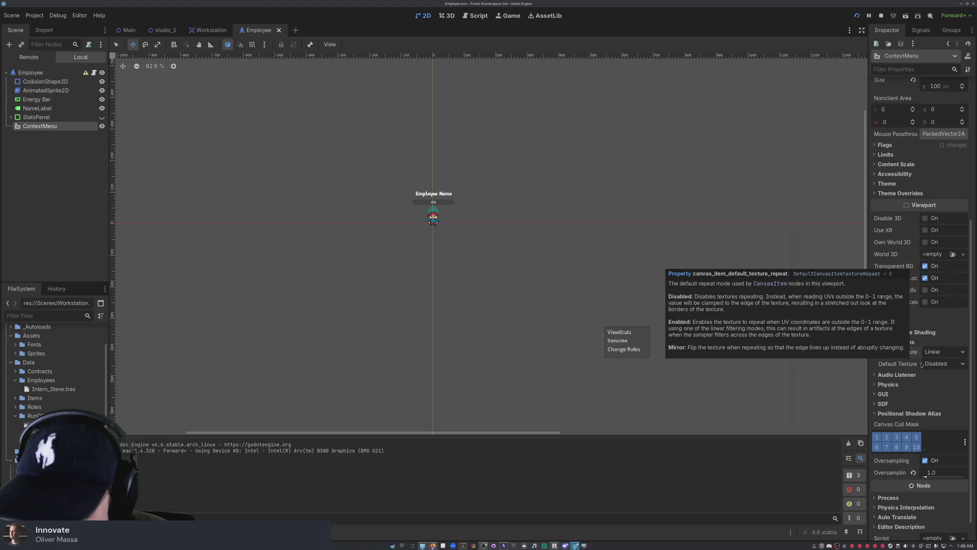
pyautogui.click(875, 342)
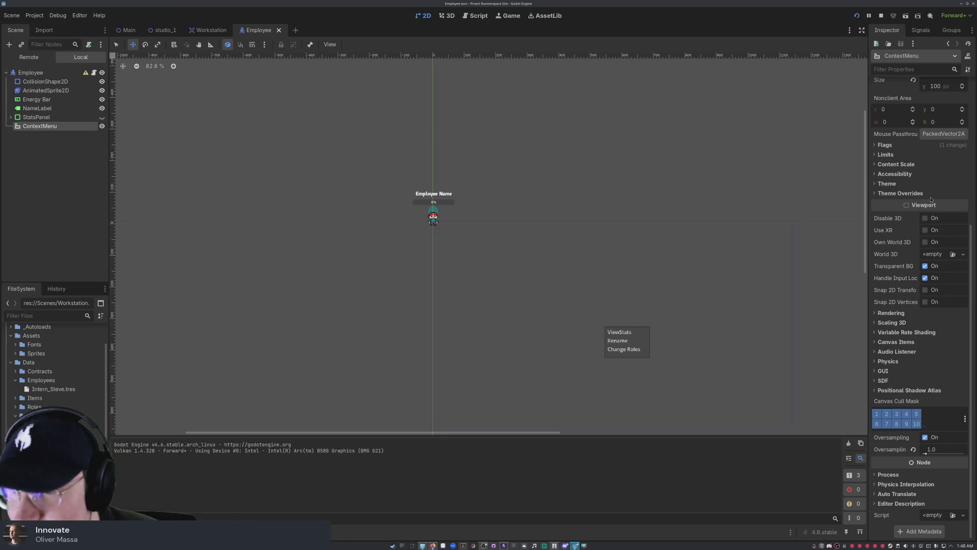
pyautogui.scroll(5, 931, 200)
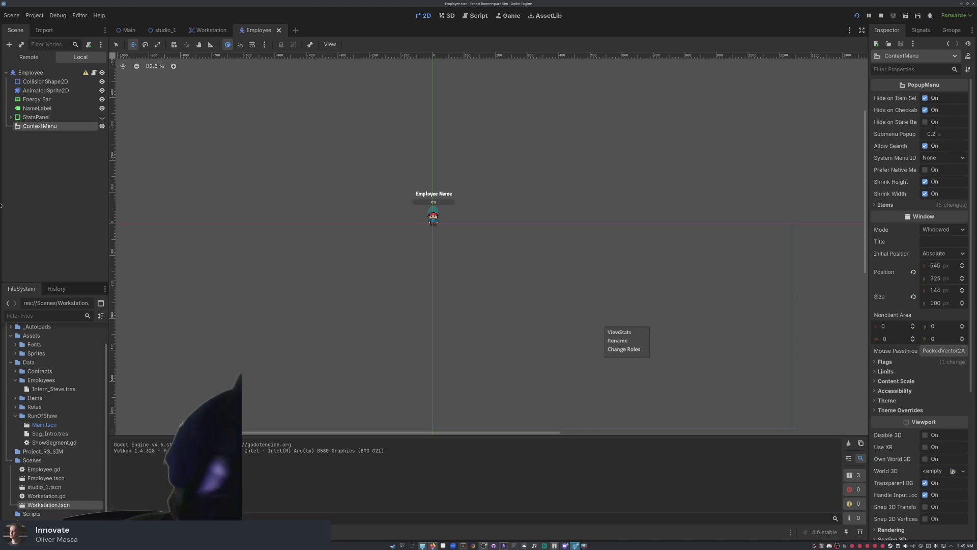
pyautogui.scroll(-5, 886, 457)
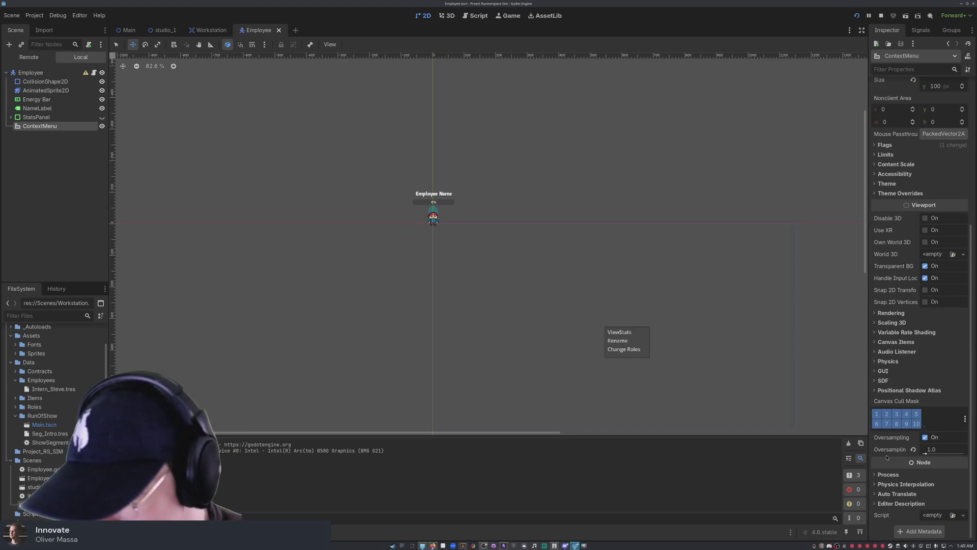
pyautogui.click(877, 343)
pyautogui.scroll(3, 877, 345)
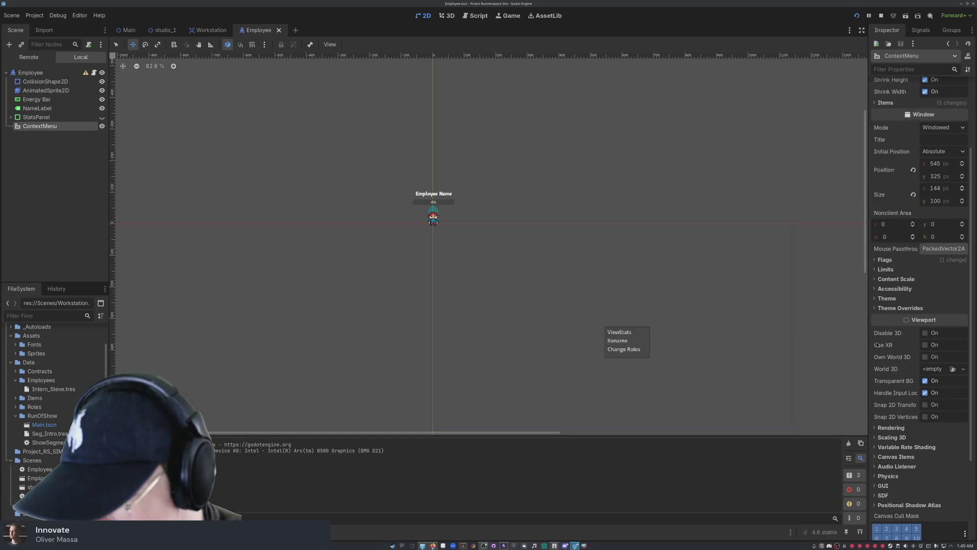
pyautogui.scroll(2, 877, 345)
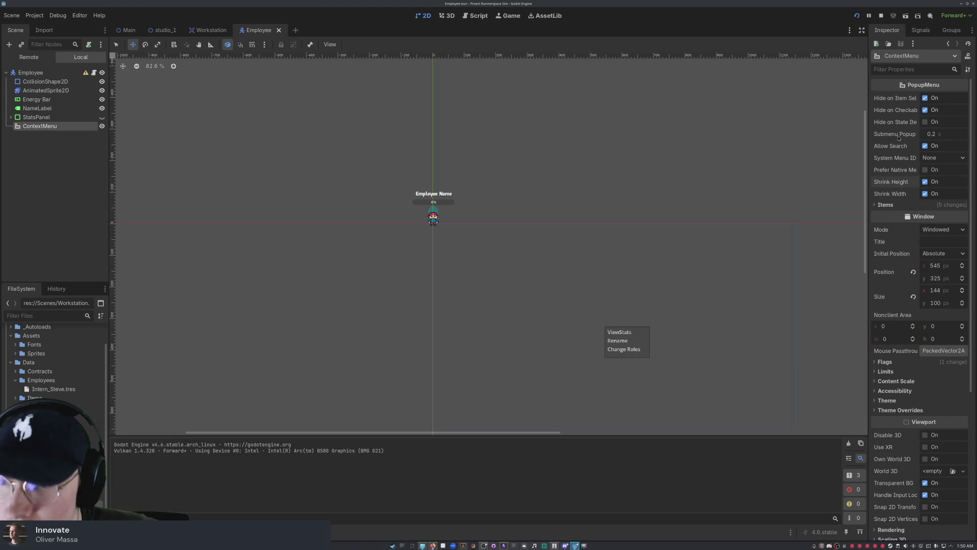
pyautogui.scroll(-5, 906, 259)
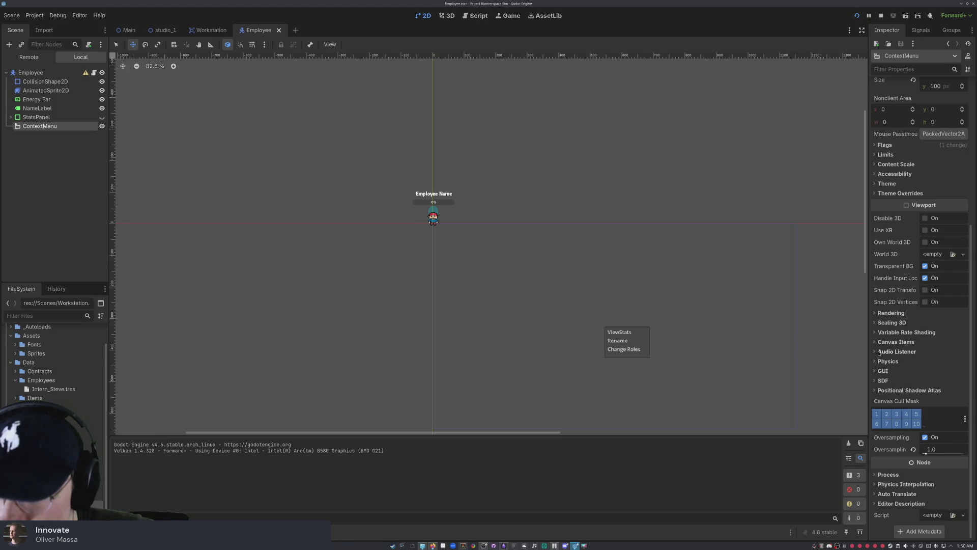
# Peek at Physics, then expand GUI to show Embed Subwindows and drag threshold 10.
pyautogui.click(886, 361)
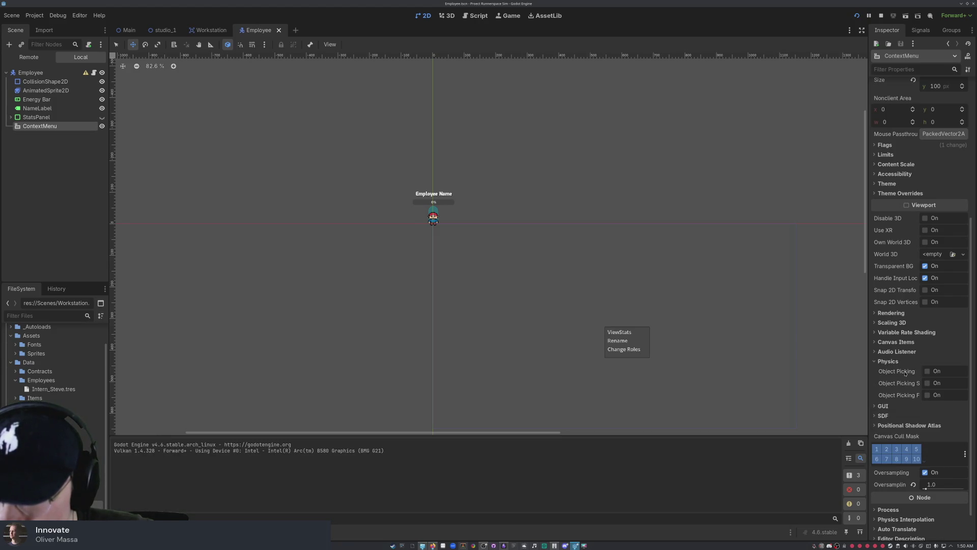
pyautogui.moveTo(905, 373)
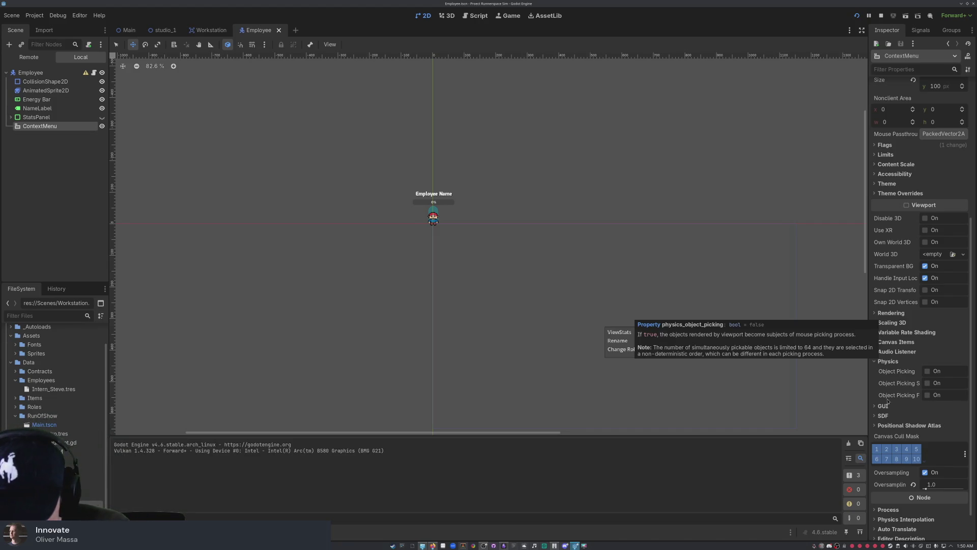
pyautogui.click(879, 361)
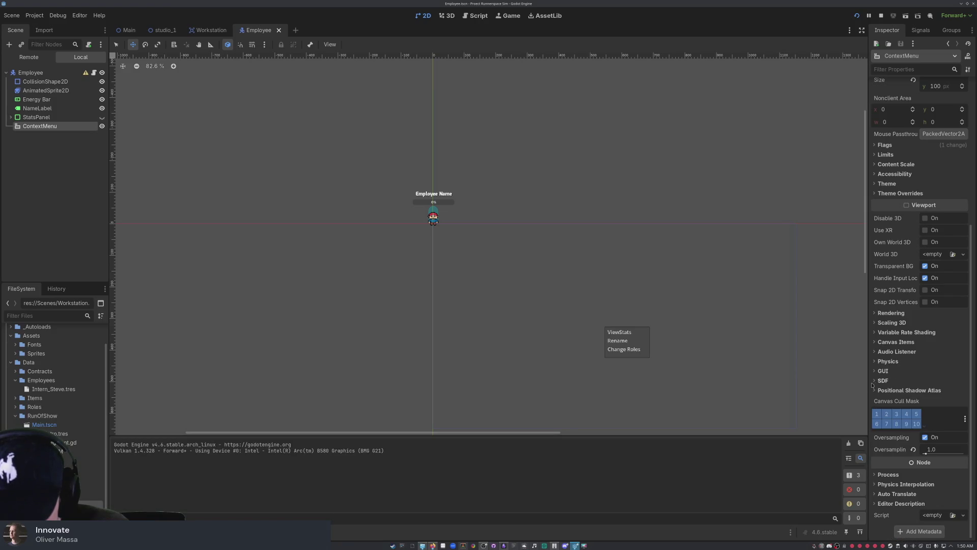
pyautogui.click(878, 371)
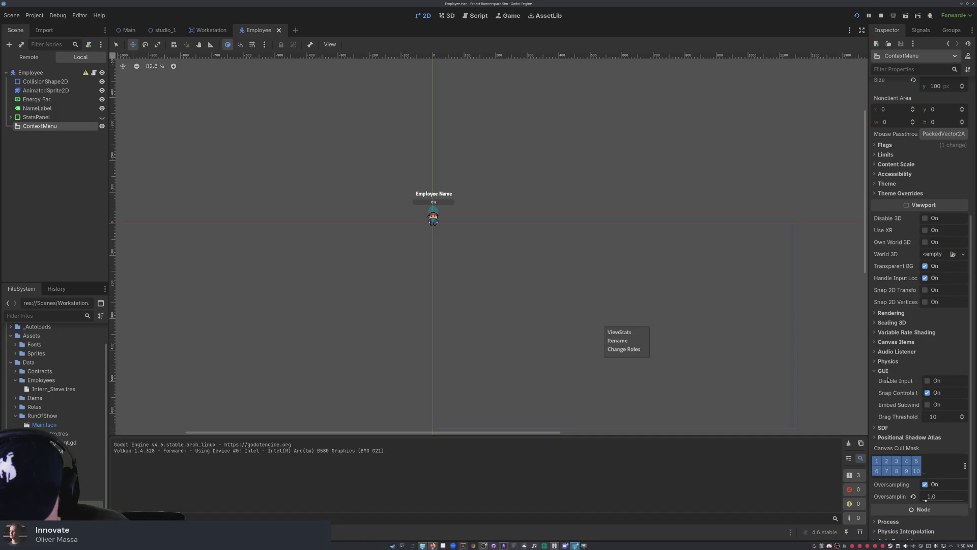
pyautogui.moveTo(888, 379)
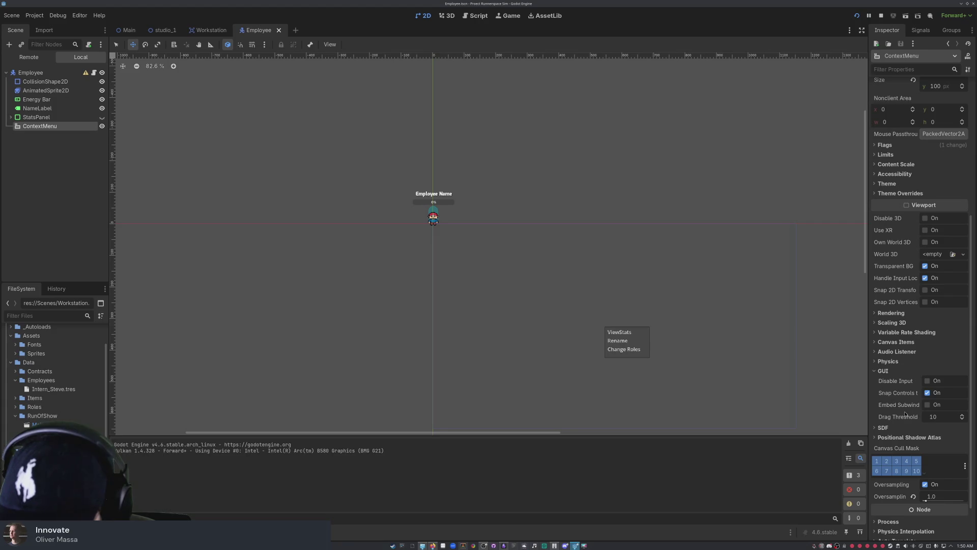
pyautogui.moveTo(909, 408)
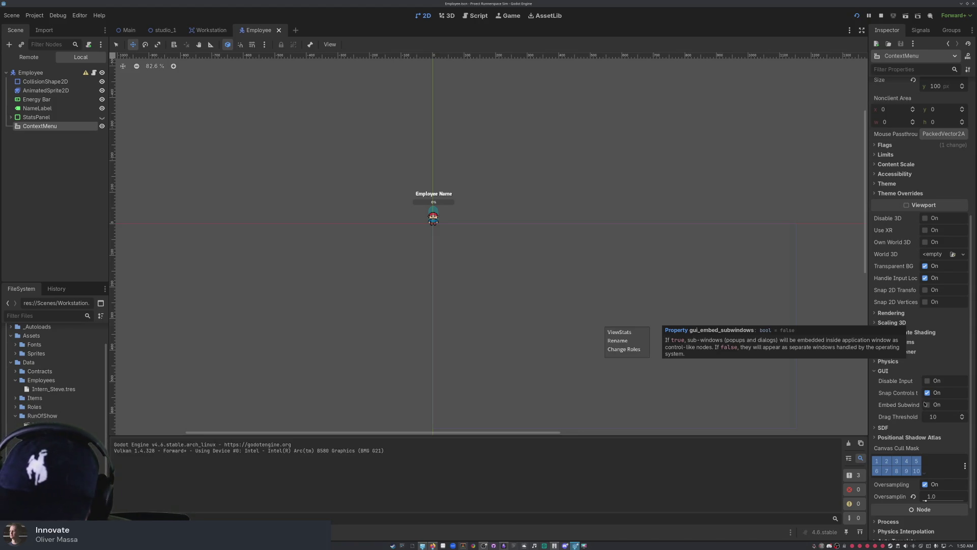
# Enable Embed Subwindows on ContextMenu, then save and run the project with F5.
pyautogui.click(926, 404)
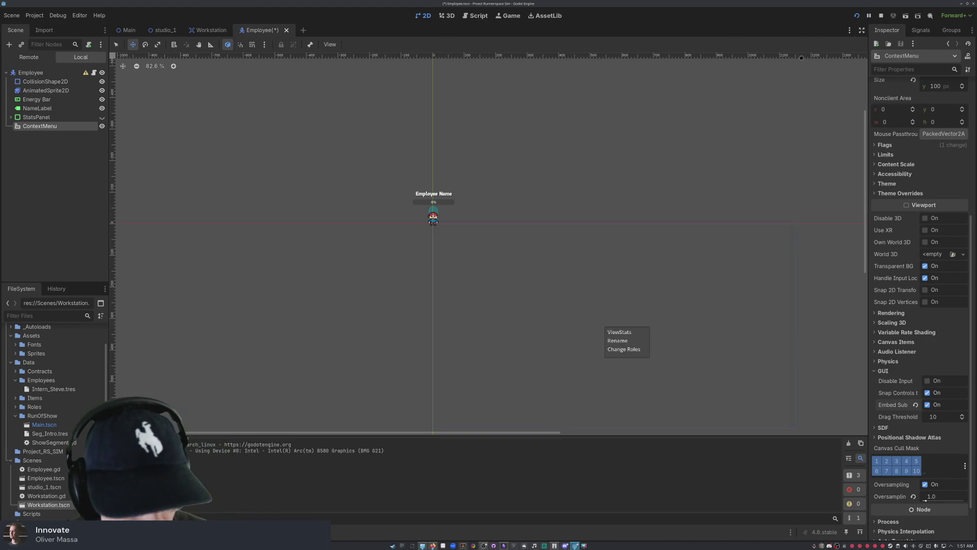
pyautogui.press('F5')
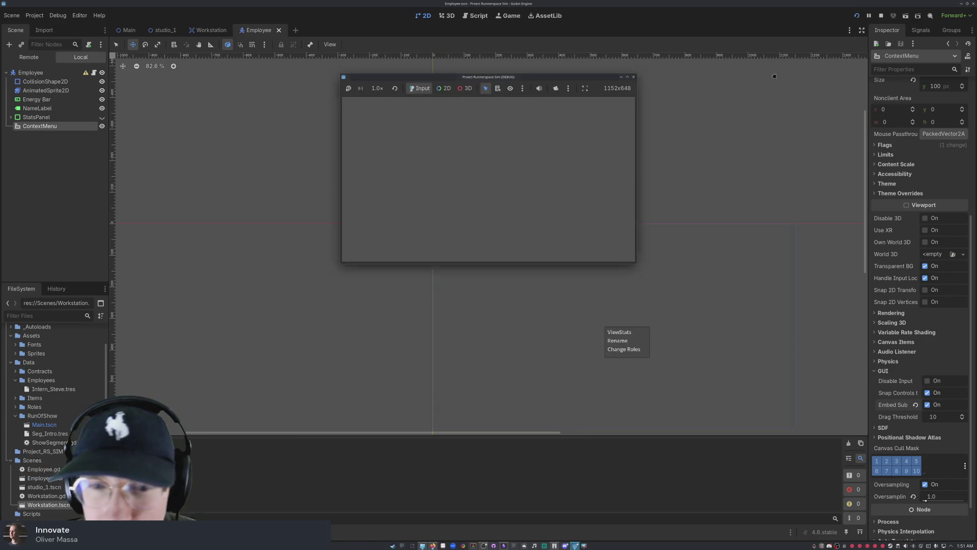
# Test the character's context menu, then drag it to the grid's top-left and test again.
pyautogui.rightClick(489, 175)
pyautogui.click(490, 174)
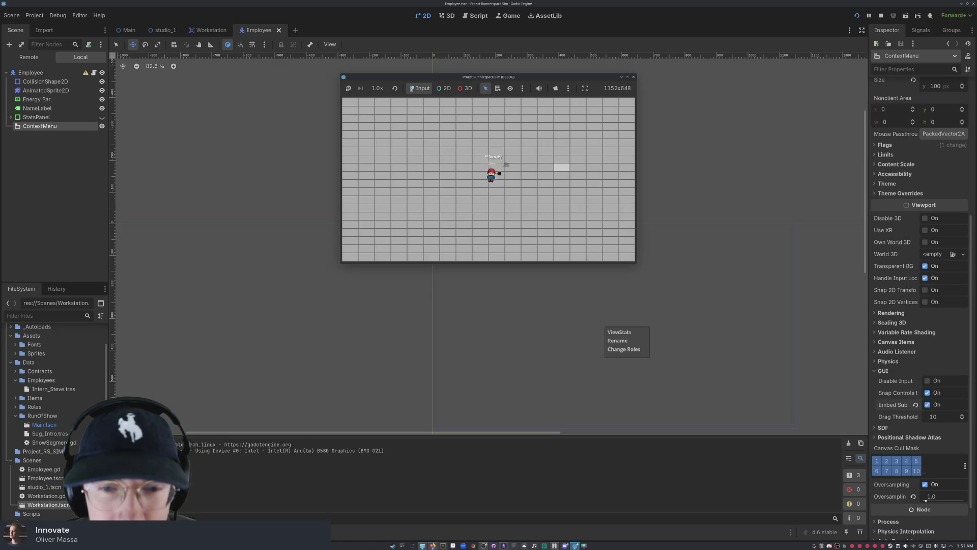
pyautogui.rightClick(541, 170)
pyautogui.click(541, 170)
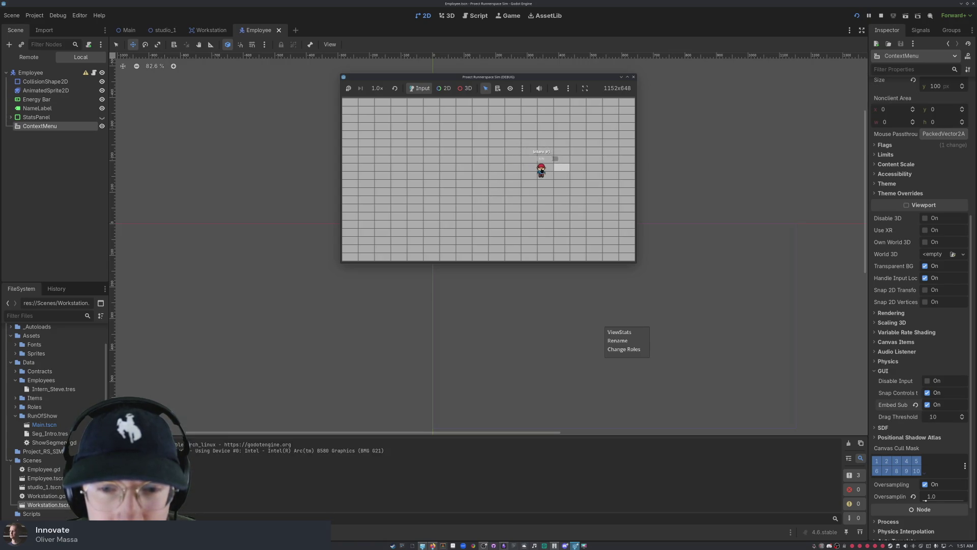
pyautogui.rightClick(537, 170)
pyautogui.moveTo(541, 168)
pyautogui.mouseDown()
pyautogui.moveTo(382, 142)
pyautogui.moveTo(354, 124)
pyautogui.moveTo(360, 110)
pyautogui.mouseUp()
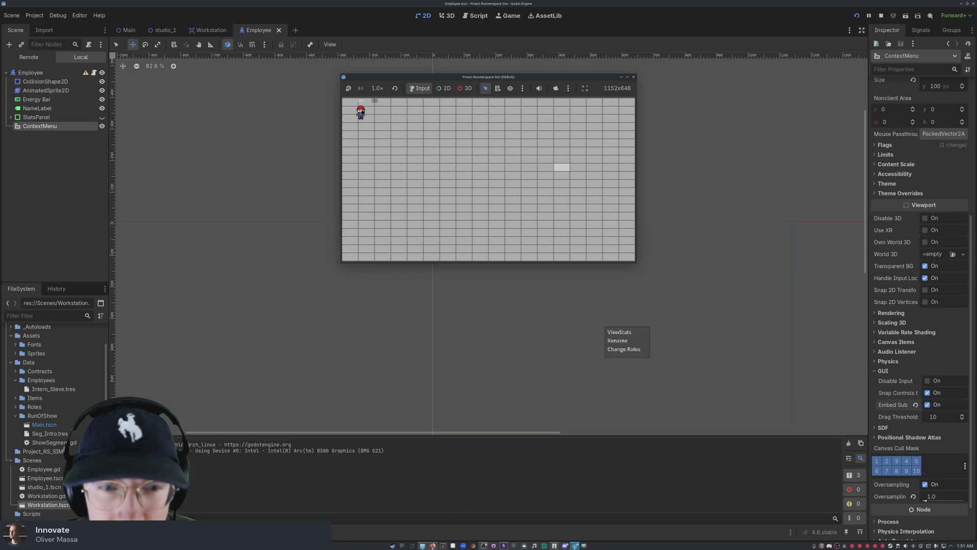
pyautogui.rightClick(380, 116)
pyautogui.click(381, 116)
pyautogui.rightClick(381, 115)
pyautogui.click(377, 122)
# Move the character back to the grid centre, retest the menu, and stop the game.
pyautogui.moveTo(365, 118); pyautogui.dragTo(492, 179)
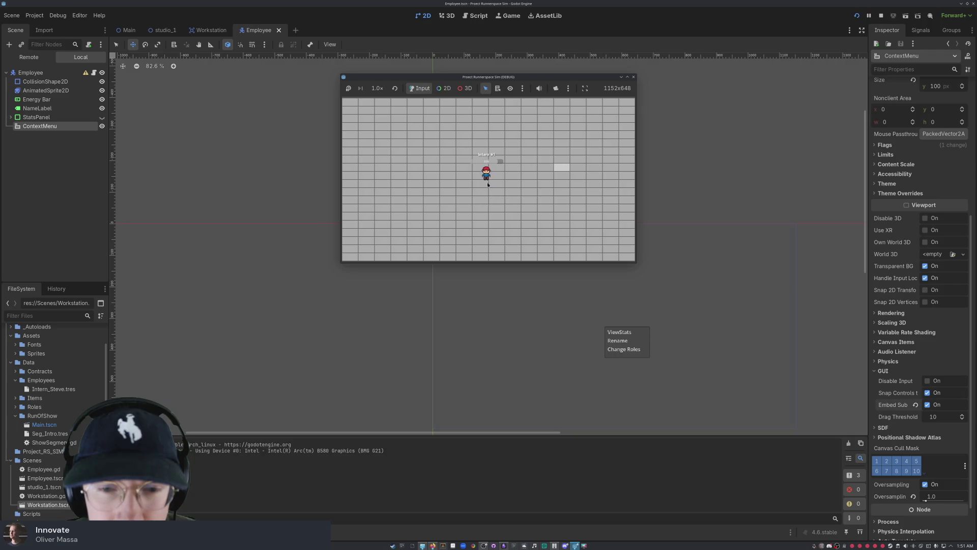
pyautogui.rightClick(487, 187)
pyautogui.click(486, 188)
pyautogui.rightClick(487, 186)
pyautogui.click(488, 184)
pyautogui.rightClick(485, 181)
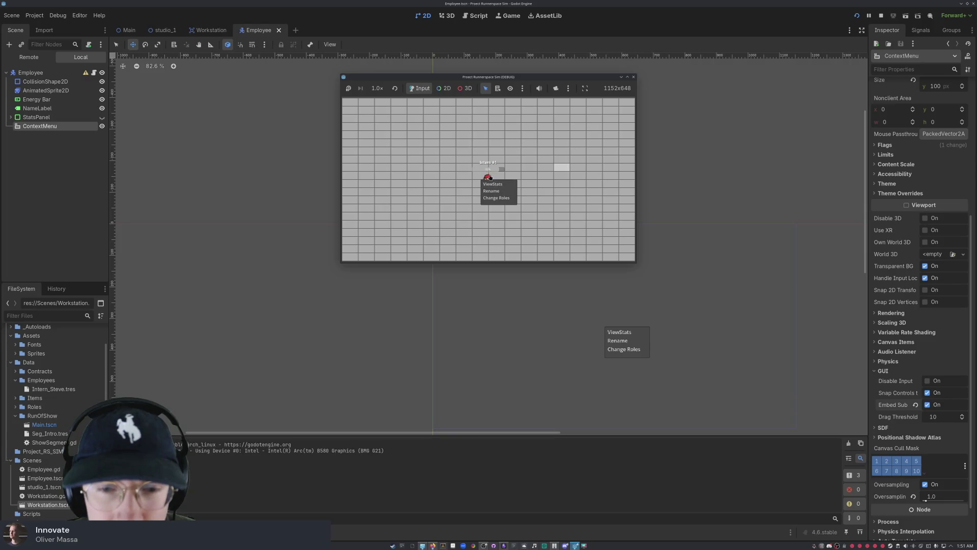
pyautogui.click(486, 183)
pyautogui.click(401, 164)
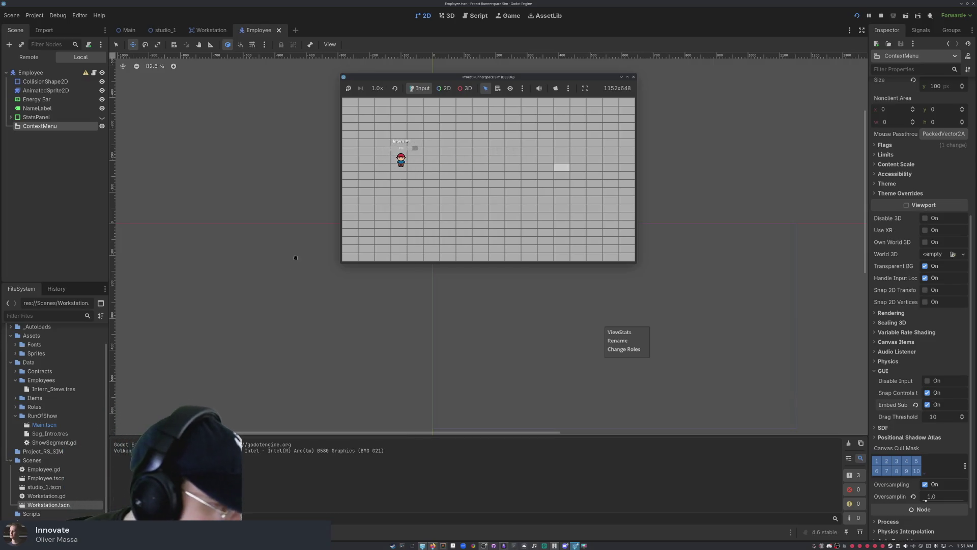
pyautogui.click(634, 77)
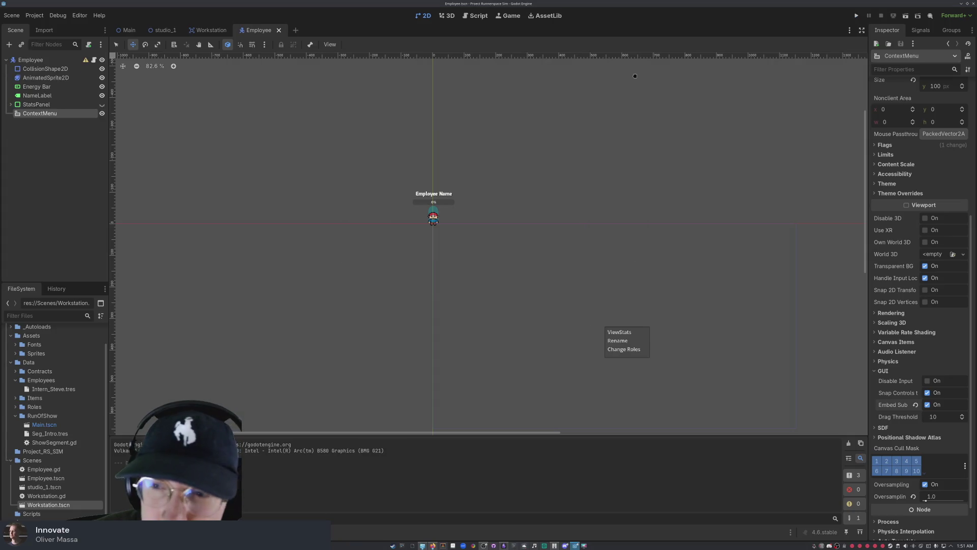
# Collapse GUI and briefly expand the Physics and Process sections.
pyautogui.click(883, 370)
pyautogui.click(883, 362)
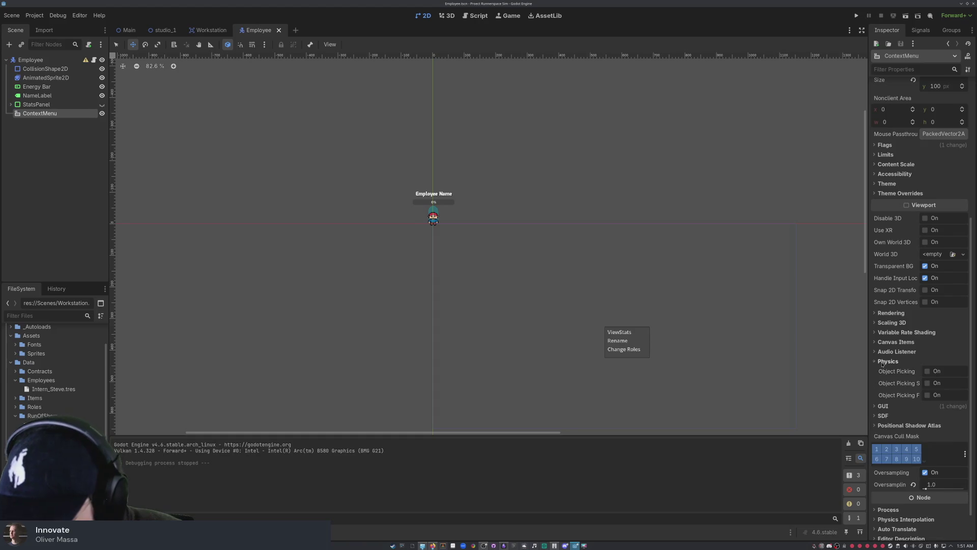
pyautogui.click(882, 362)
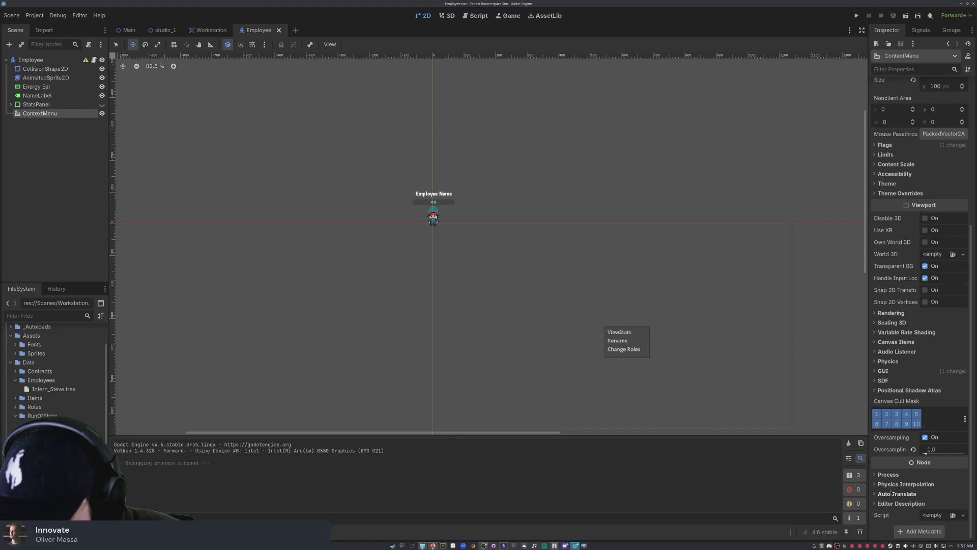
pyautogui.click(884, 475)
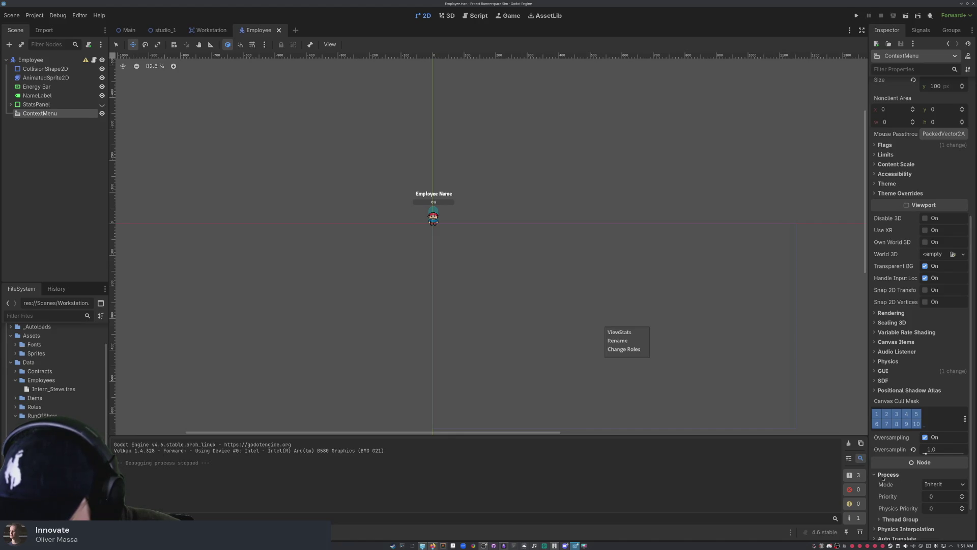
pyautogui.scroll(-2, 888, 476)
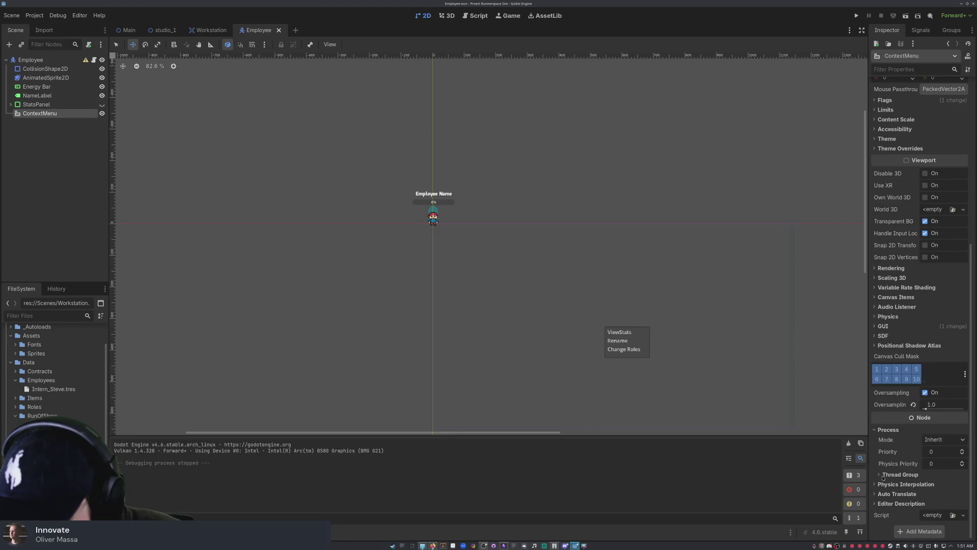
pyautogui.click(883, 429)
# Check Content Scale, then open ContextMenu's Initial Position dropdown.
pyautogui.scroll(5, 897, 495)
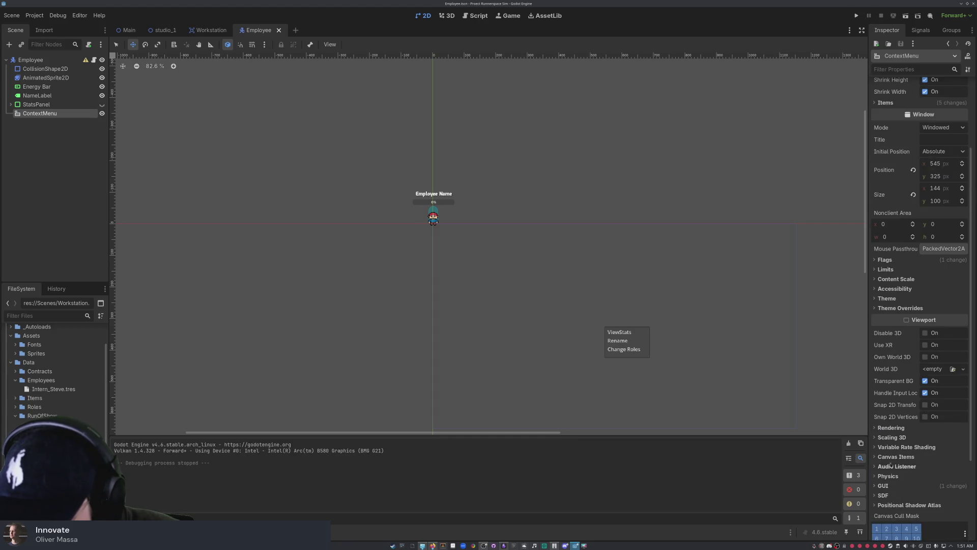
pyautogui.click(891, 282)
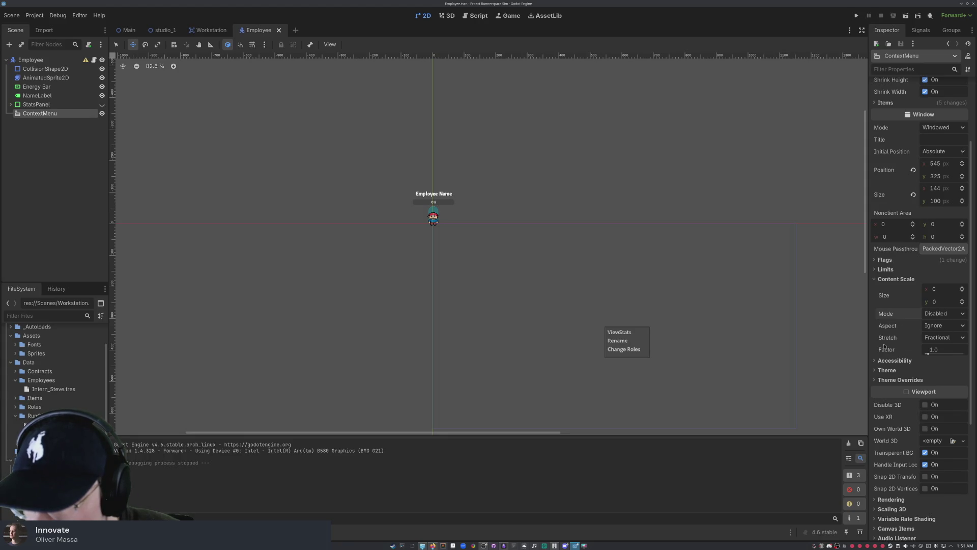
pyautogui.click(897, 279)
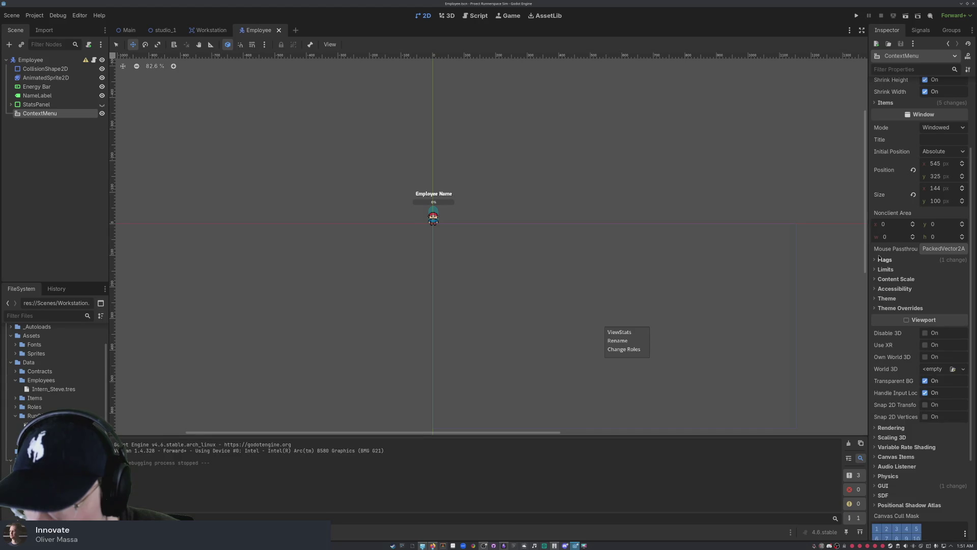
pyautogui.scroll(4, 885, 255)
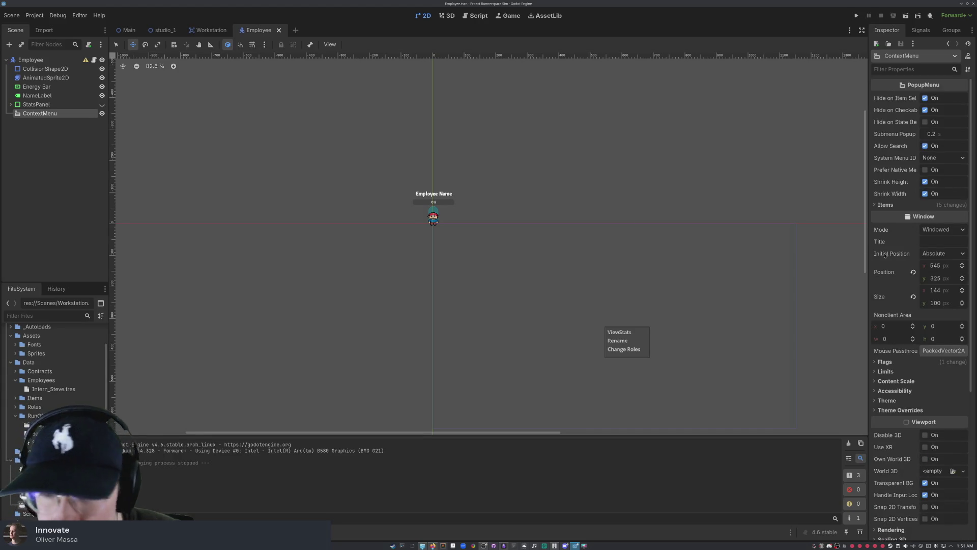
pyautogui.click(943, 252)
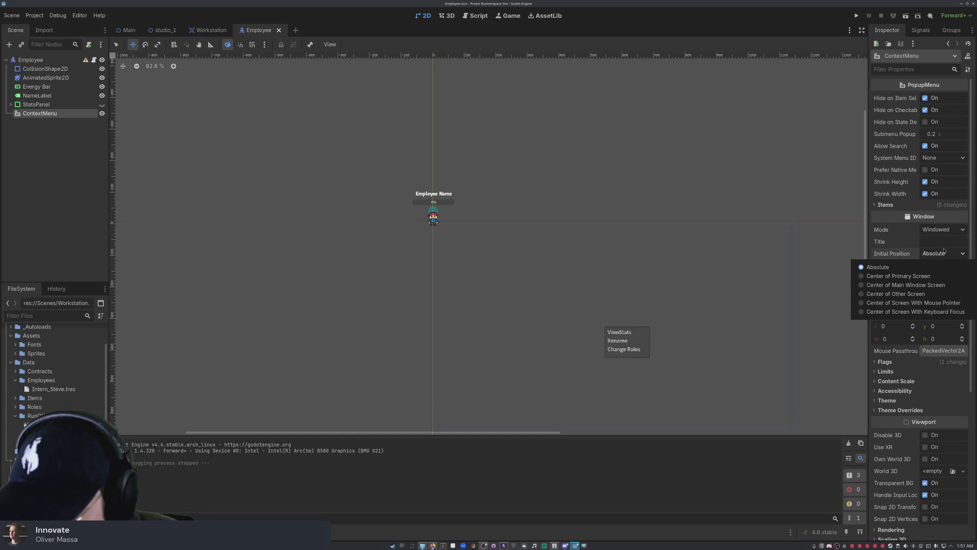
pyautogui.click(944, 251)
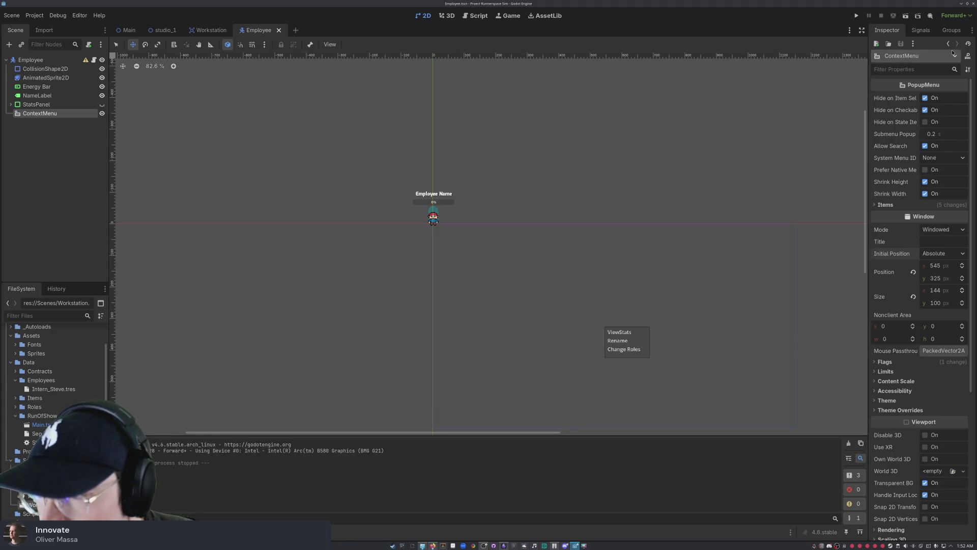
pyautogui.scroll(-5, 893, 161)
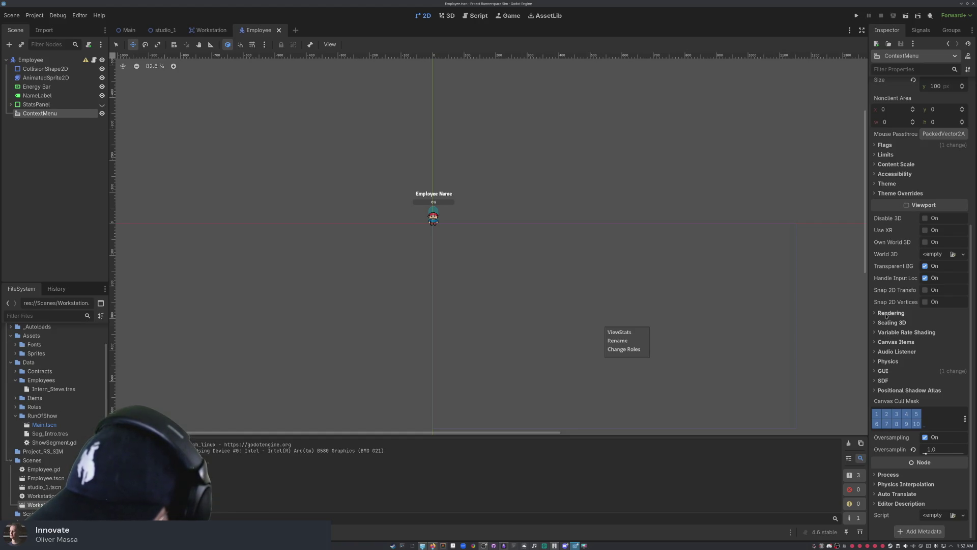
pyautogui.scroll(5, 888, 305)
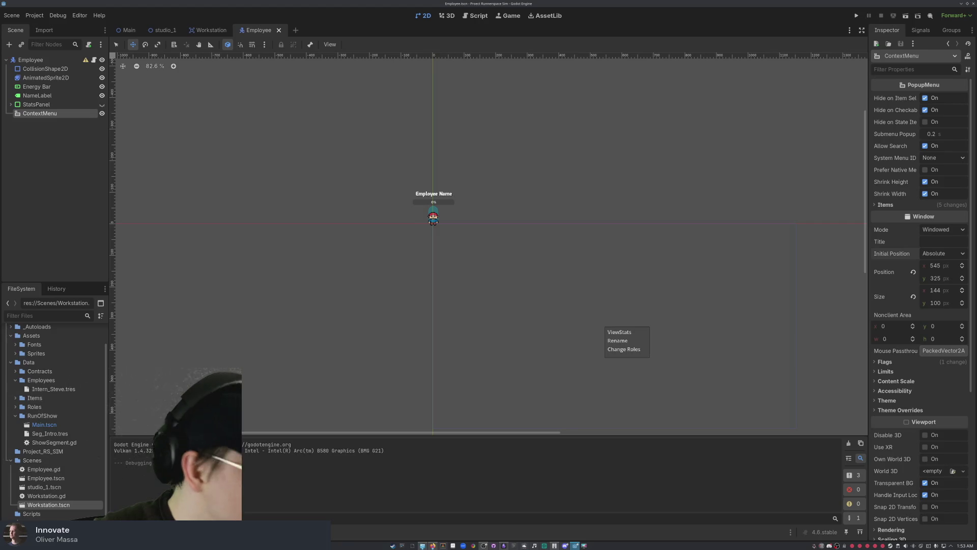
pyautogui.rightClick(59, 112)
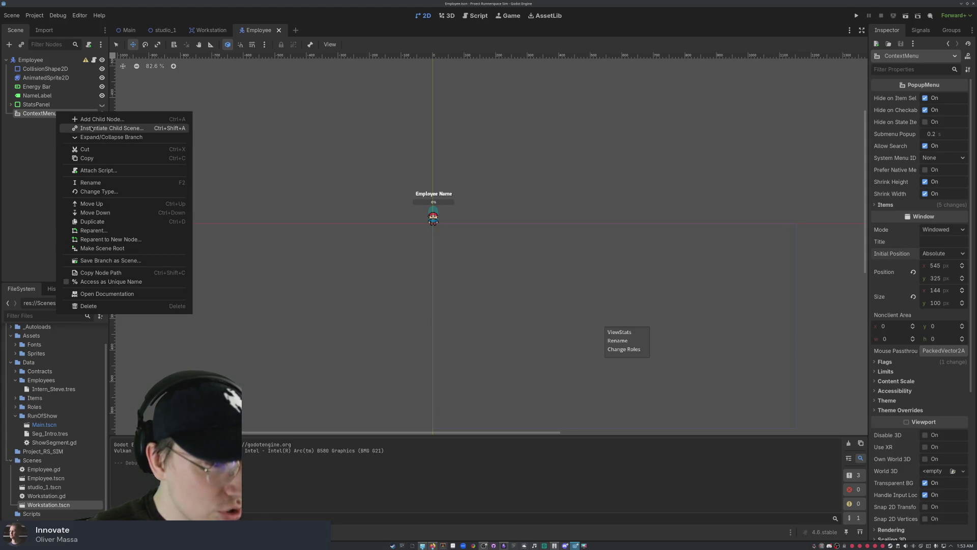
pyautogui.press('Escape')
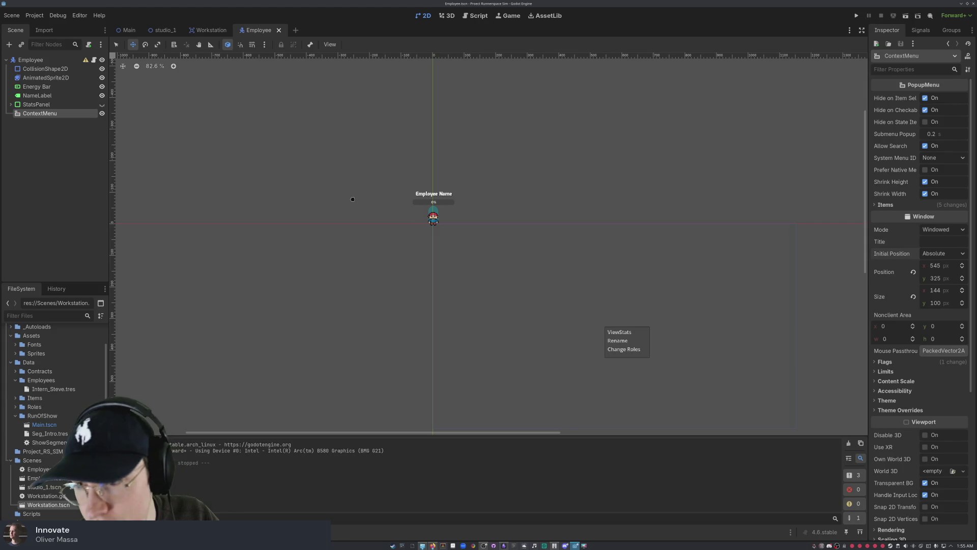
# Widen the Inspector and open the PopupMenu class reference from ContextMenu's help icon.
pyautogui.scroll(1, 849, 258)
pyautogui.scroll(-5, 904, 321)
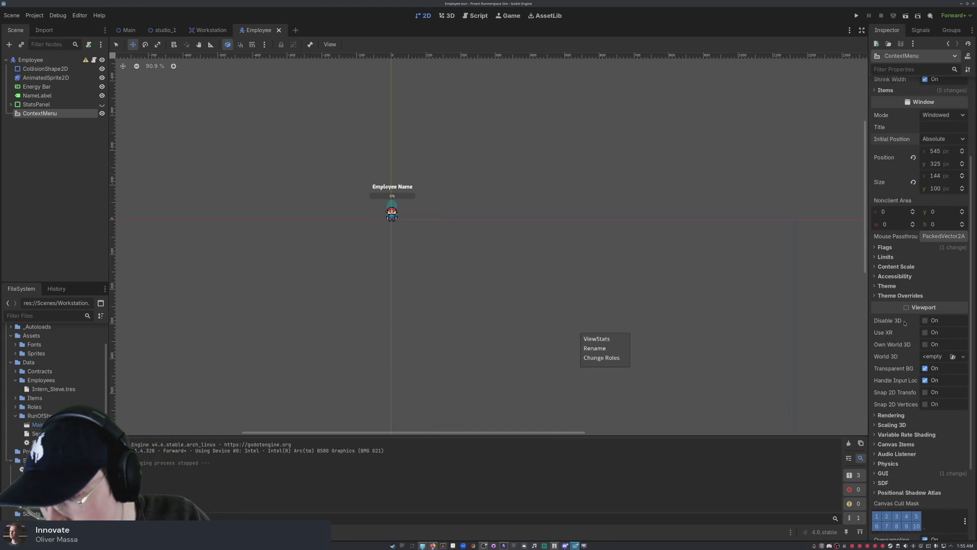
pyautogui.scroll(5, 894, 270)
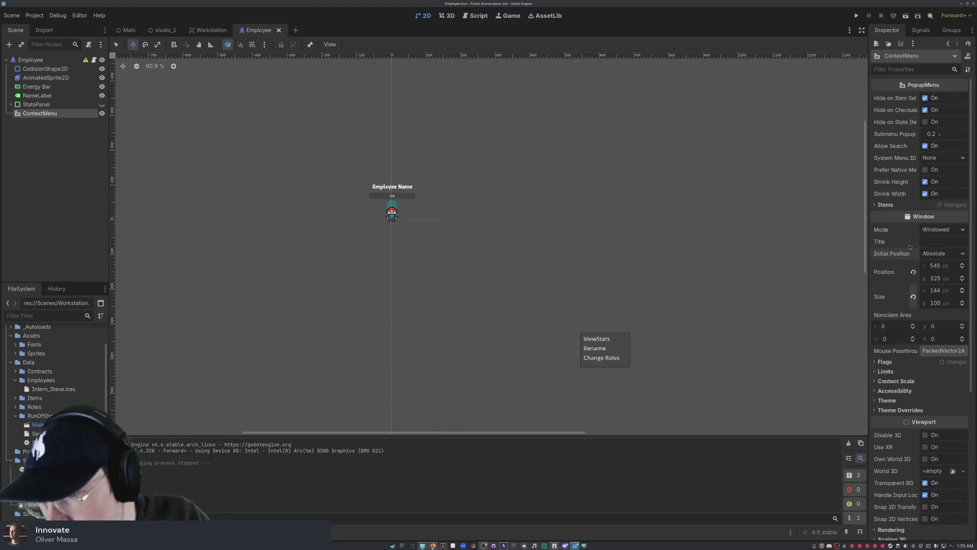
pyautogui.scroll(-10, 892, 362)
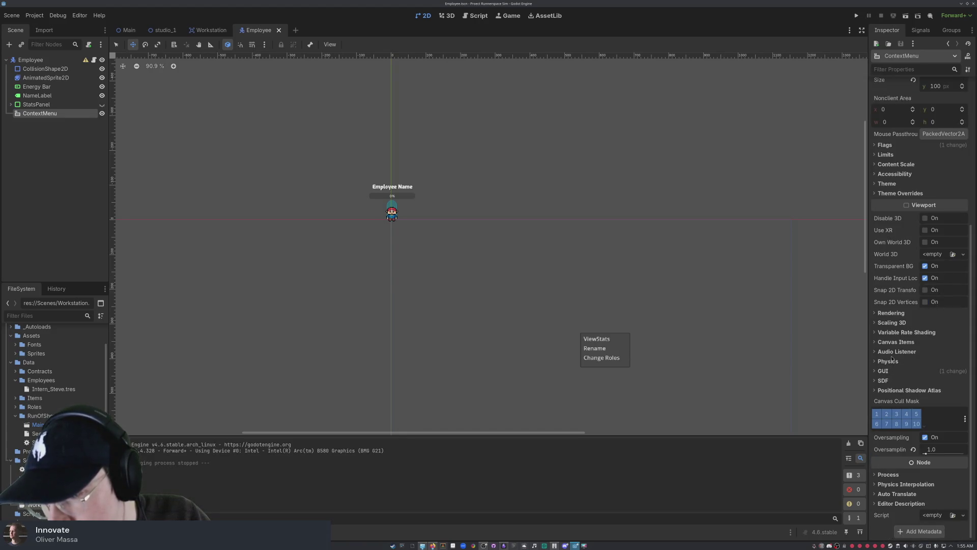
pyautogui.scroll(10, 892, 359)
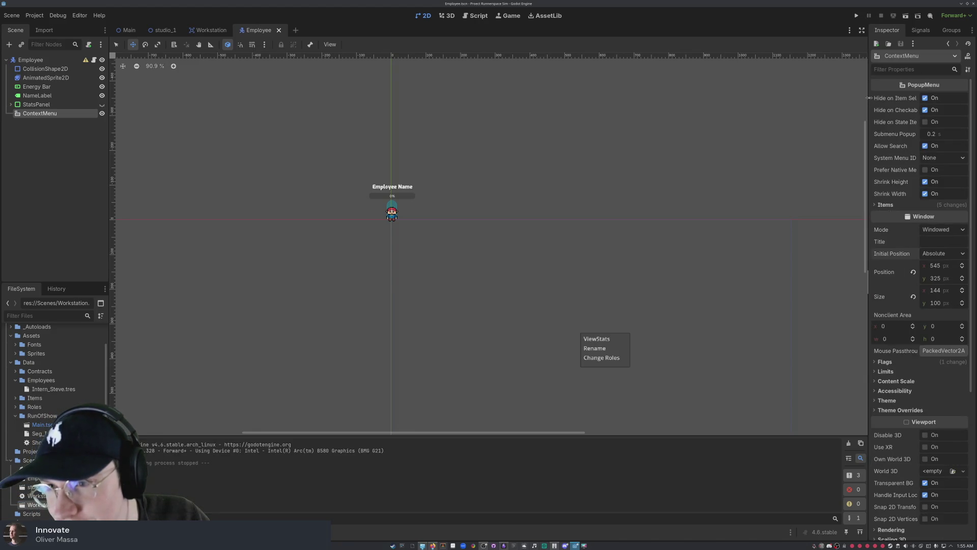
pyautogui.moveTo(867, 97)
pyautogui.mouseDown()
pyautogui.moveTo(343, 151)
pyautogui.moveTo(822, 158)
pyautogui.mouseUp()
pyautogui.scroll(-5, 870, 141)
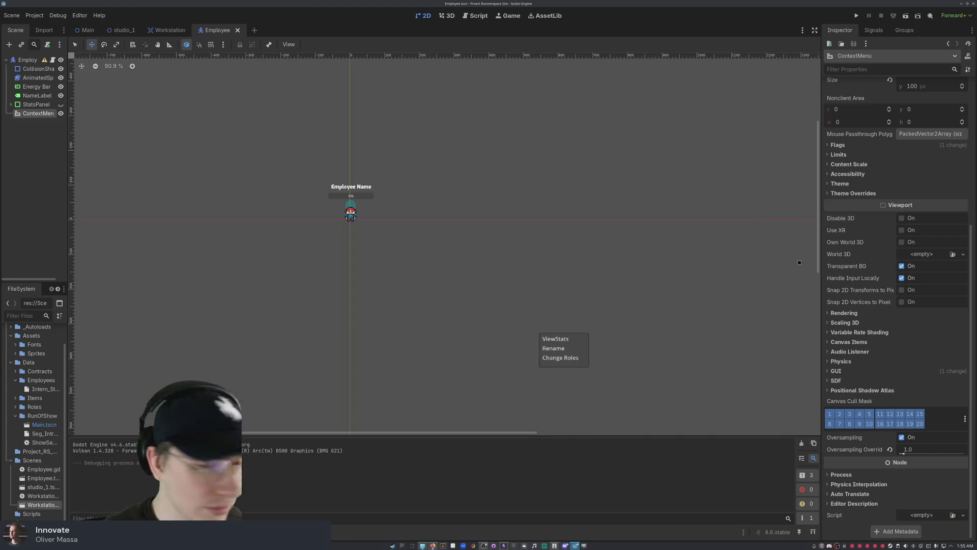
pyautogui.scroll(5, 923, 80)
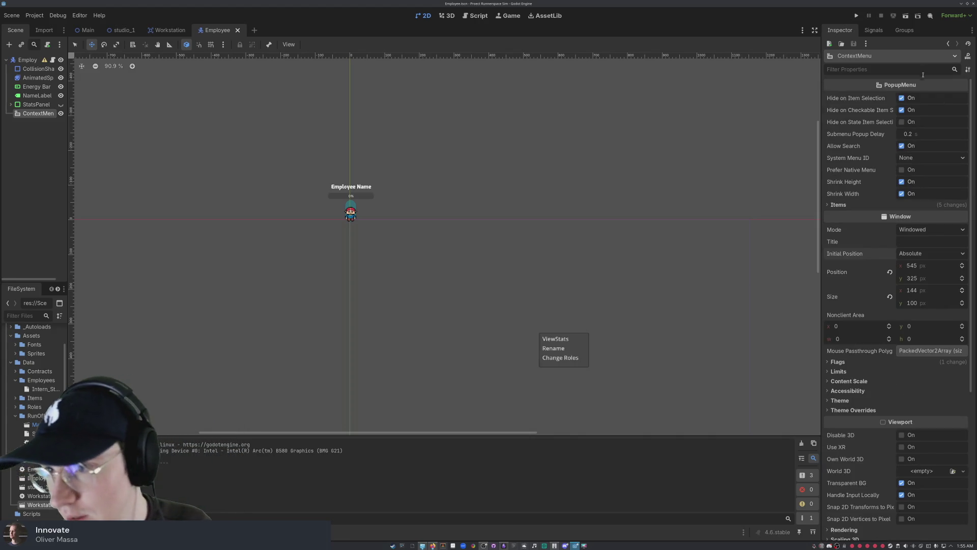
pyautogui.click(945, 58)
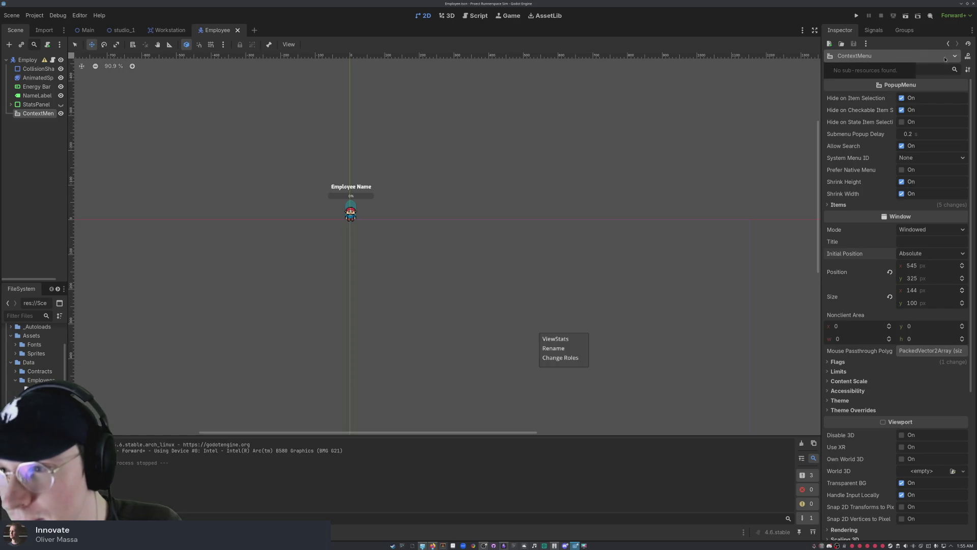
pyautogui.click(968, 57)
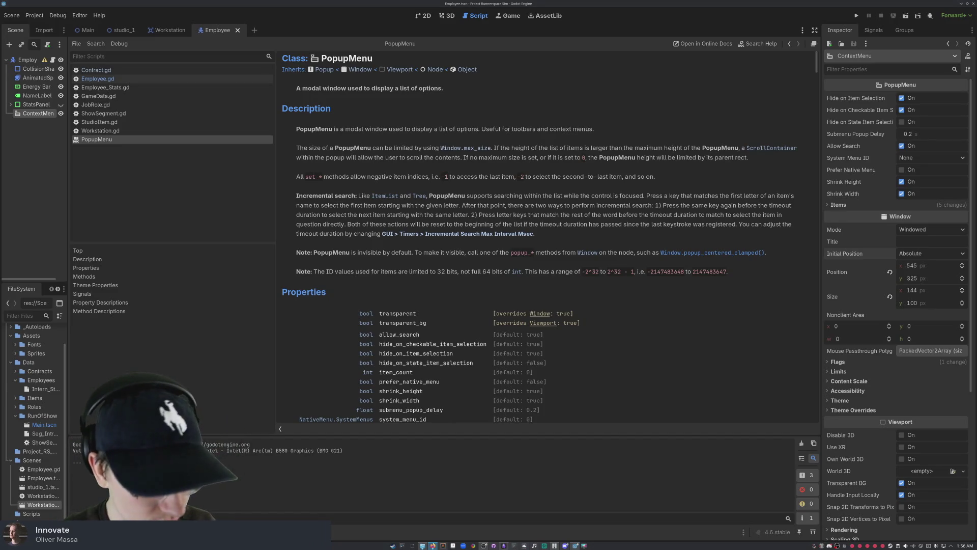
pyautogui.press('super')
pyautogui.press('super')
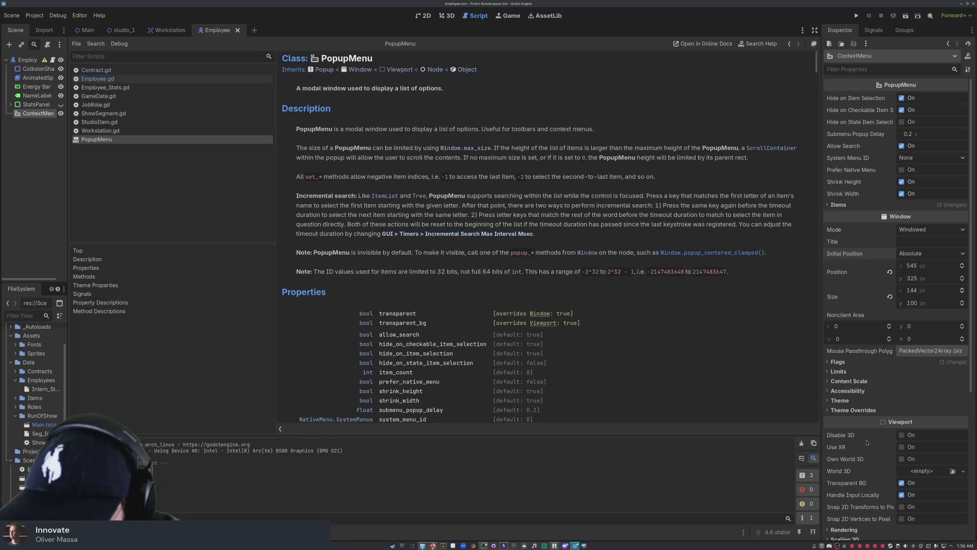
pyautogui.scroll(-5, 882, 457)
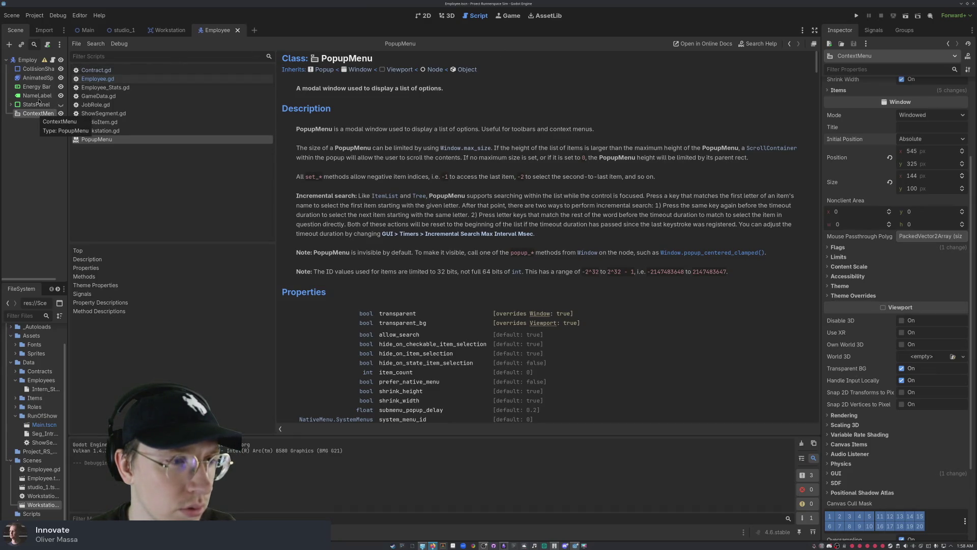
pyautogui.click(49, 177)
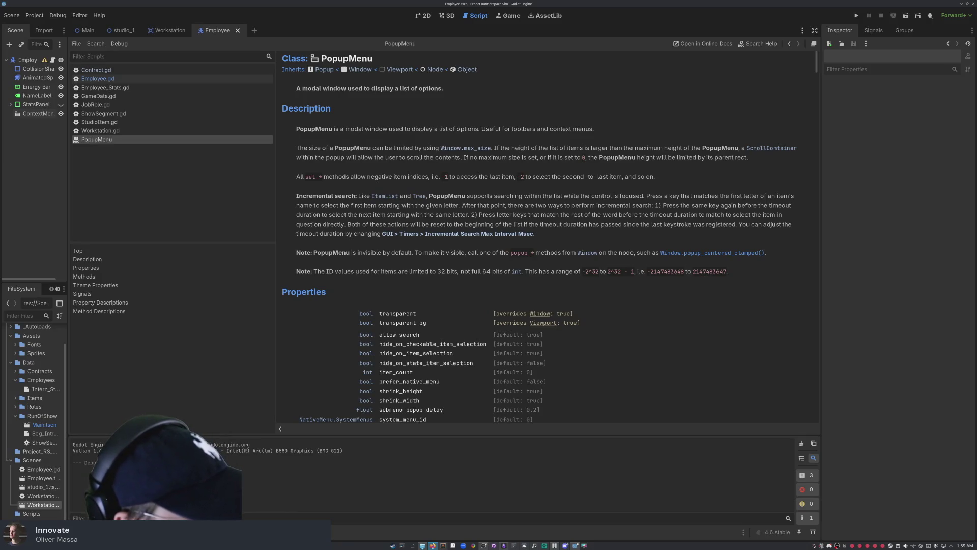
pyautogui.click(38, 113)
# Delete the old ContextMenu node and its children from the Employee scene.
pyautogui.rightClick(39, 113)
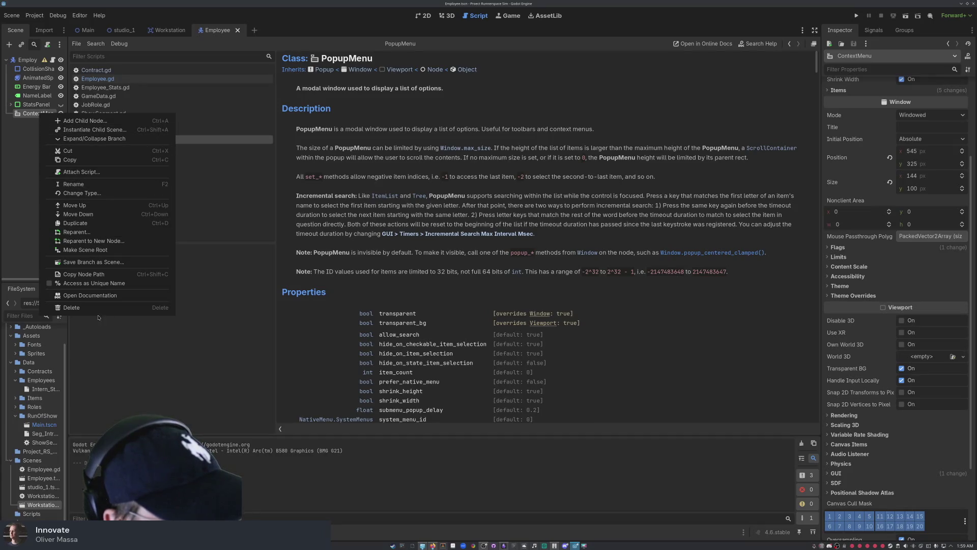
pyautogui.click(71, 307)
pyautogui.click(460, 286)
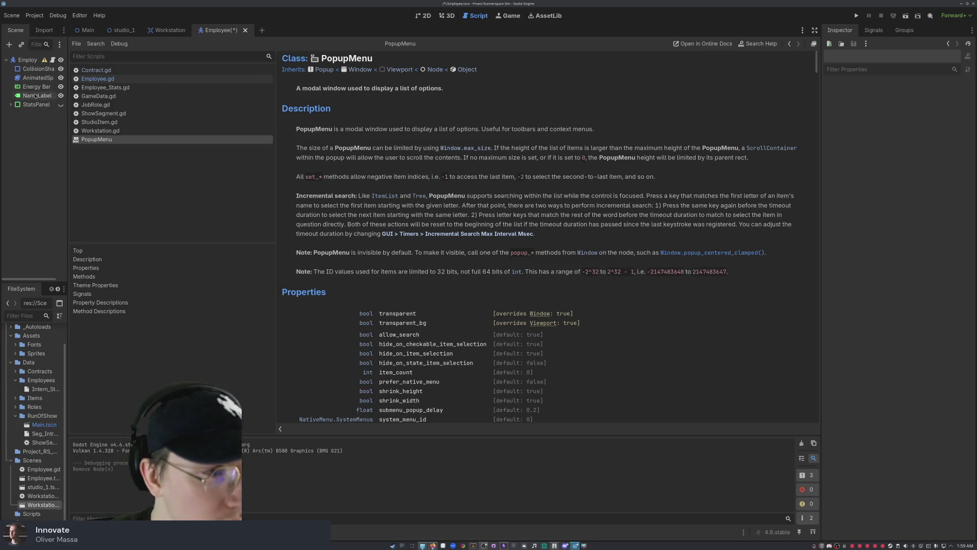
# Add a PanelContainer node and drag it up and to the right in the 2D view.
pyautogui.click(8, 45)
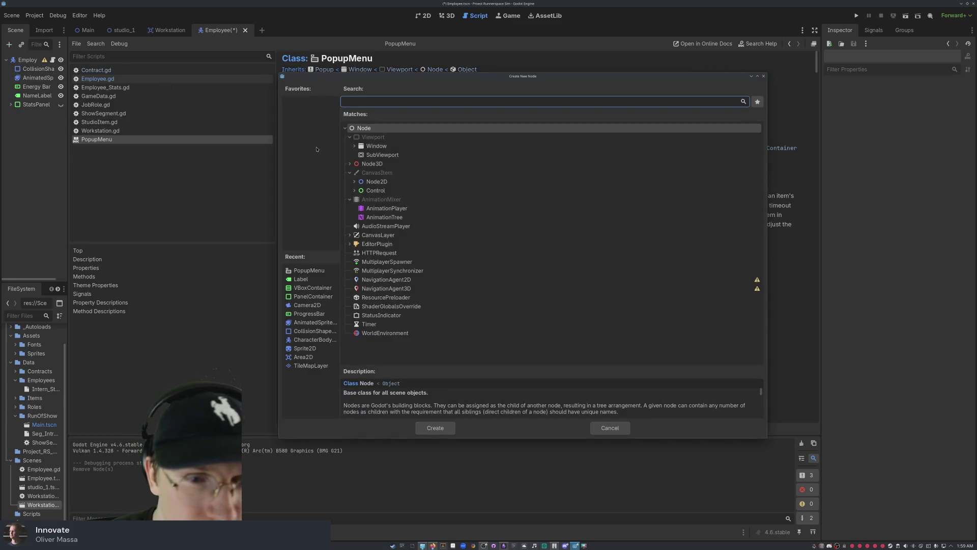
pyautogui.write('panel')
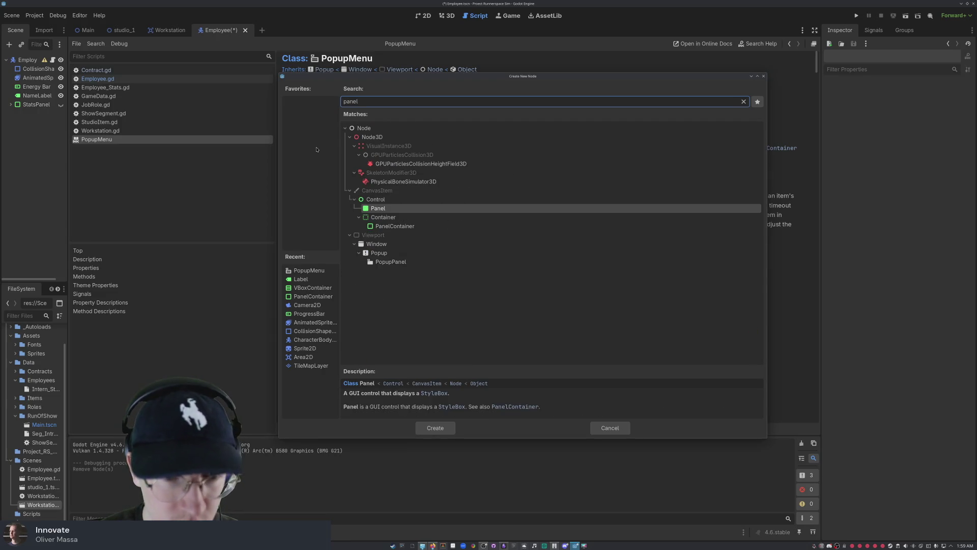
pyautogui.doubleClick(395, 226)
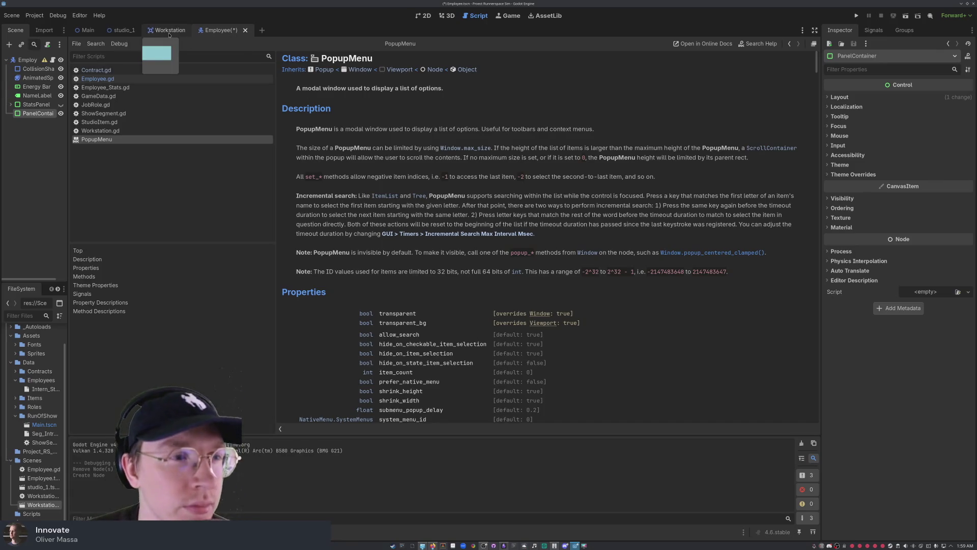
pyautogui.click(423, 15)
pyautogui.moveTo(360, 218); pyautogui.dragTo(364, 204)
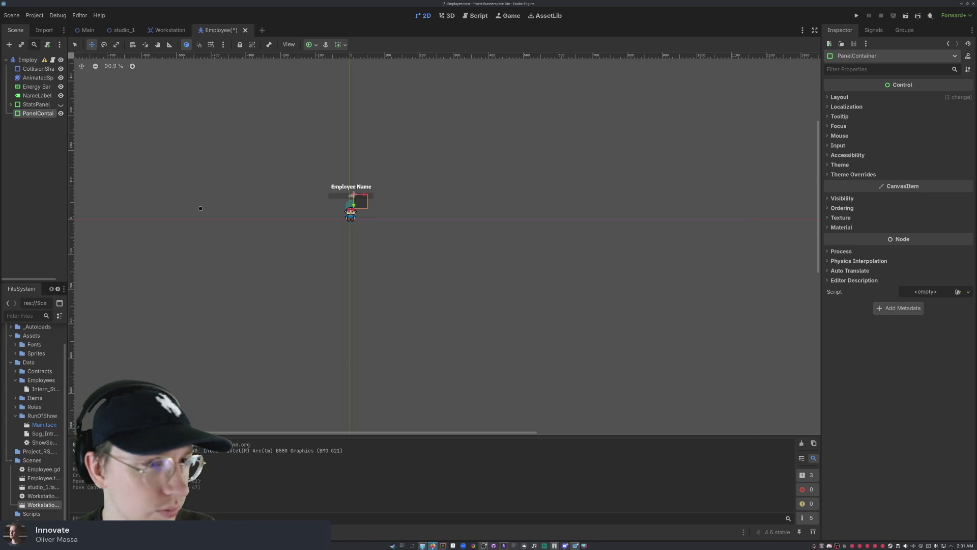
# Rename the PanelContainer node to ContextMenu and widen the Scene dock so names show fully.
pyautogui.click(50, 162)
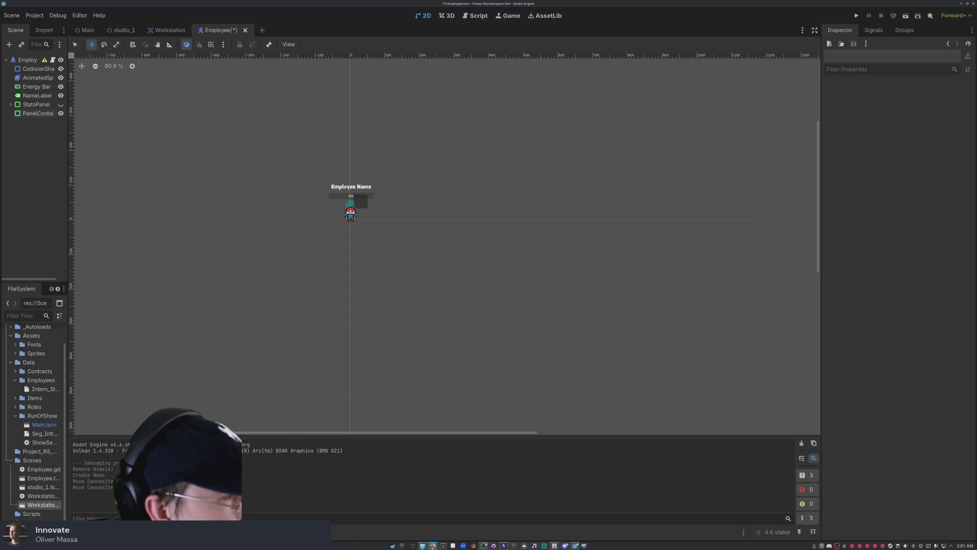
pyautogui.doubleClick(37, 114)
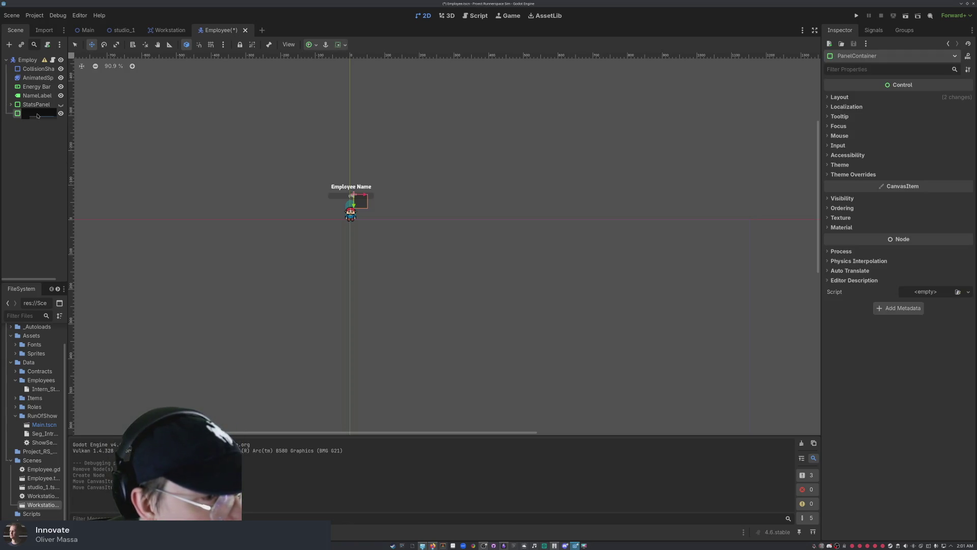
pyautogui.press('Escape')
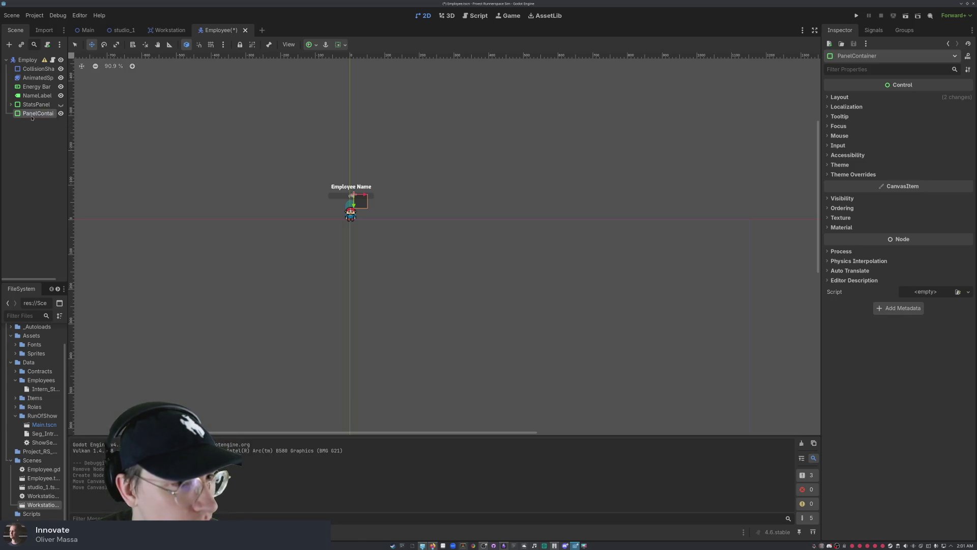
pyautogui.doubleClick(31, 117)
pyautogui.write('ContextMenu')
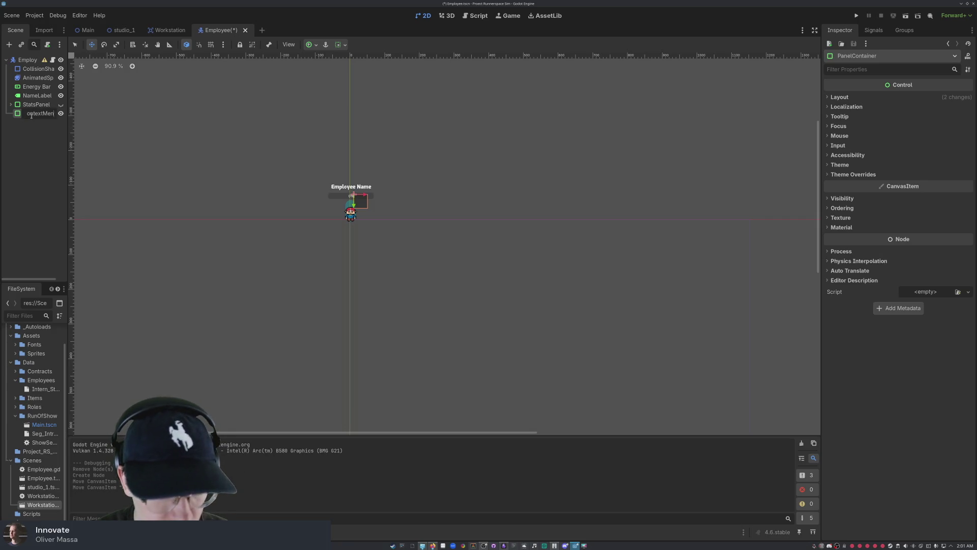
pyautogui.hotkey('ctrl', 'a')
pyautogui.press('BackSpace')
pyautogui.press('Return')
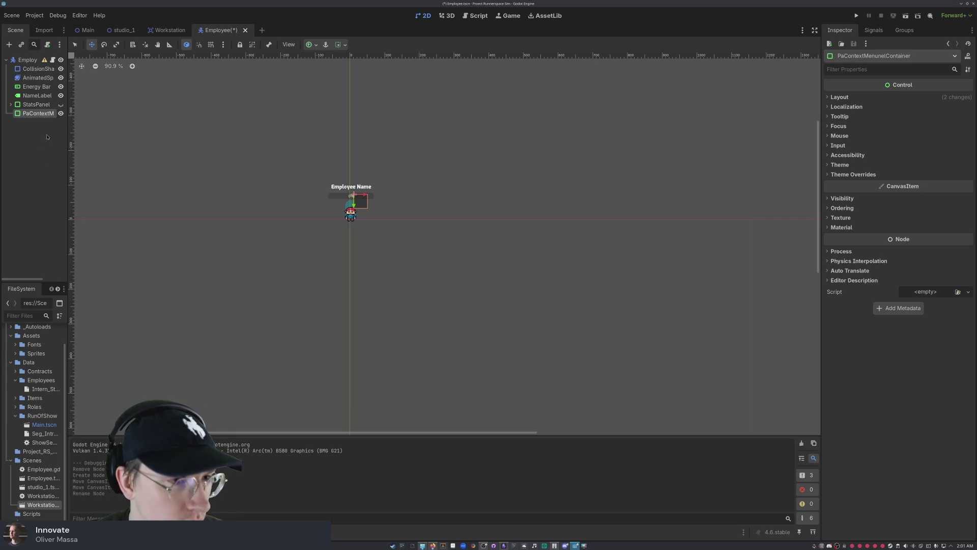
pyautogui.doubleClick(39, 115)
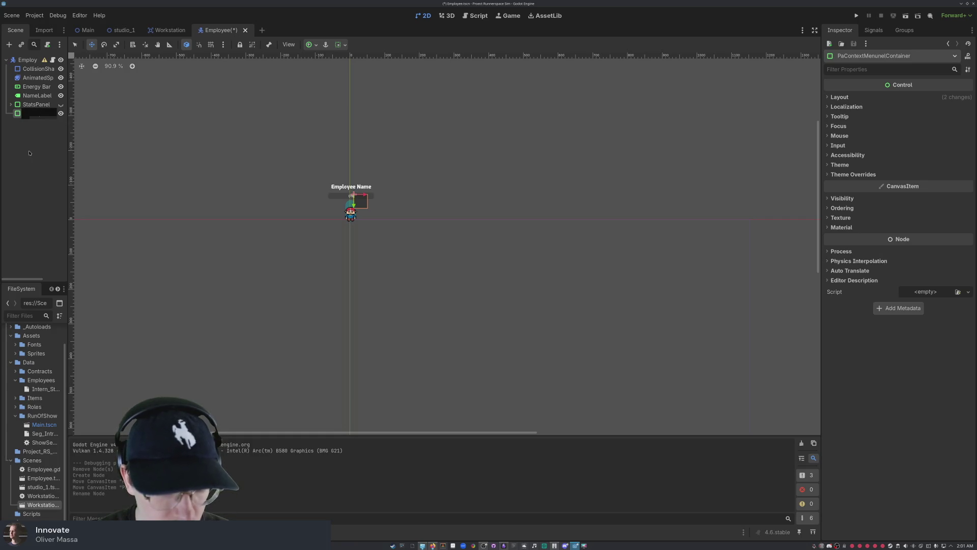
pyautogui.press('Return')
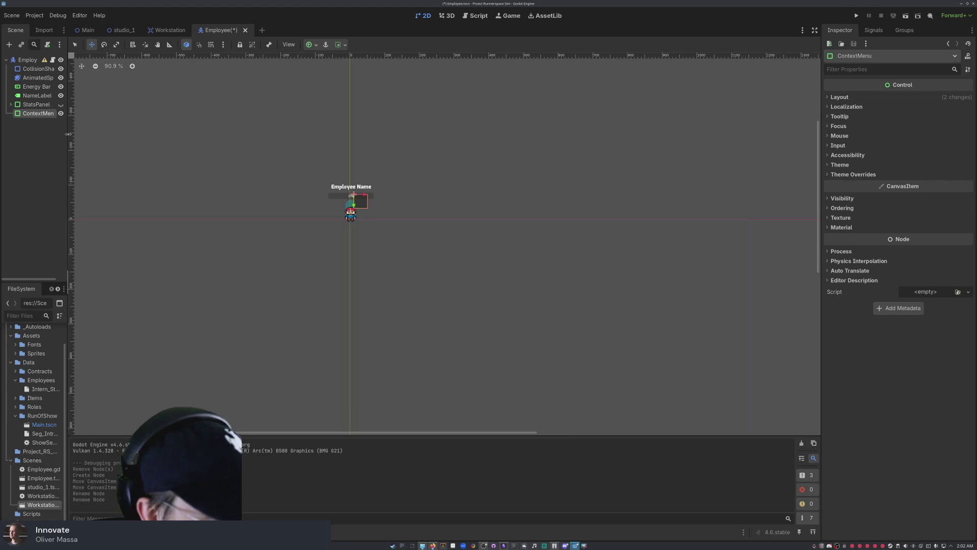
pyautogui.moveTo(68, 134)
pyautogui.mouseDown()
pyautogui.moveTo(204, 141)
pyautogui.moveTo(121, 146)
pyautogui.mouseUp()
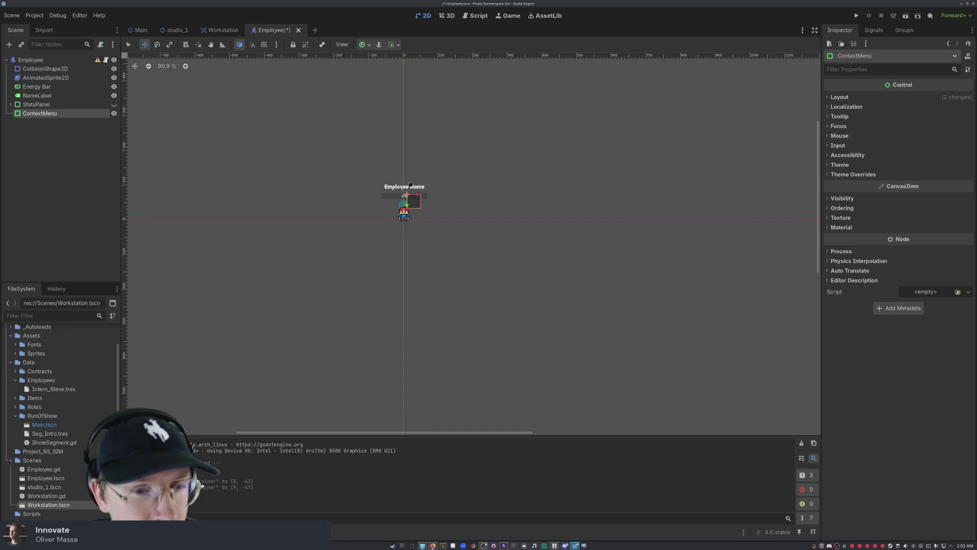
pyautogui.moveTo(414, 201); pyautogui.dragTo(414, 200)
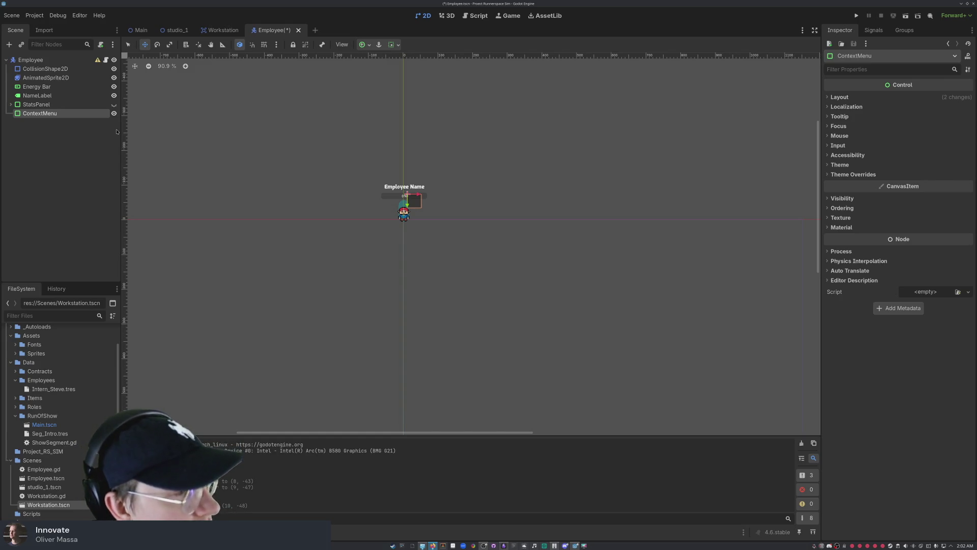
pyautogui.click(38, 146)
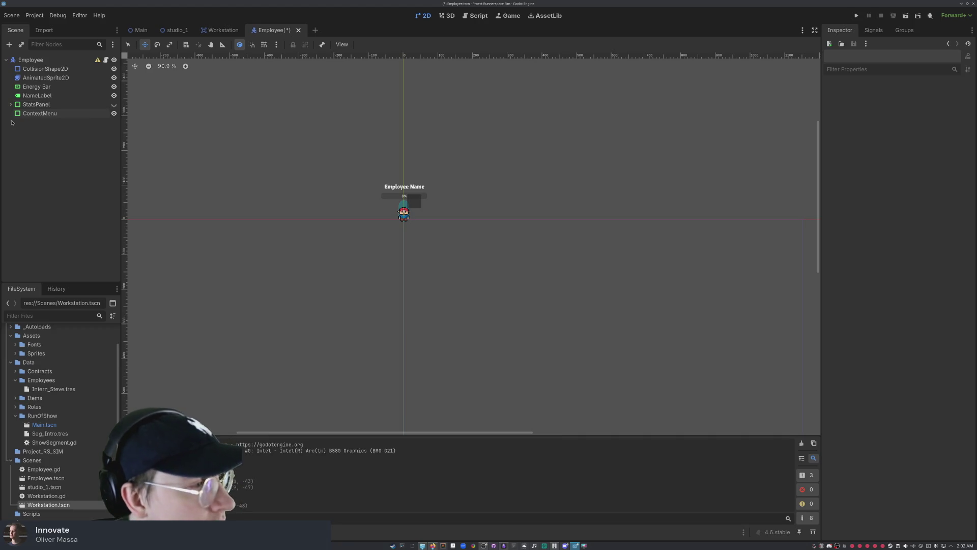
pyautogui.click(11, 104)
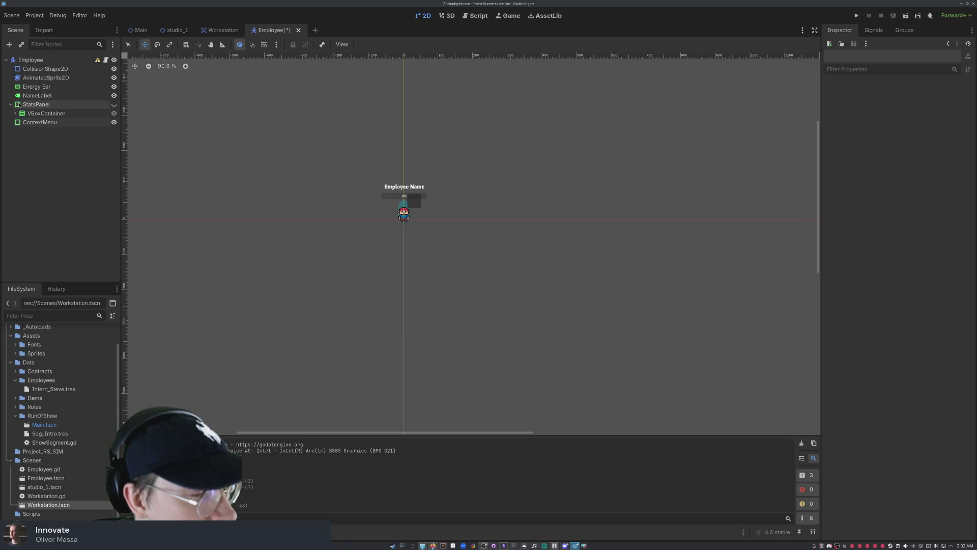
pyautogui.click(8, 104)
pyautogui.click(37, 114)
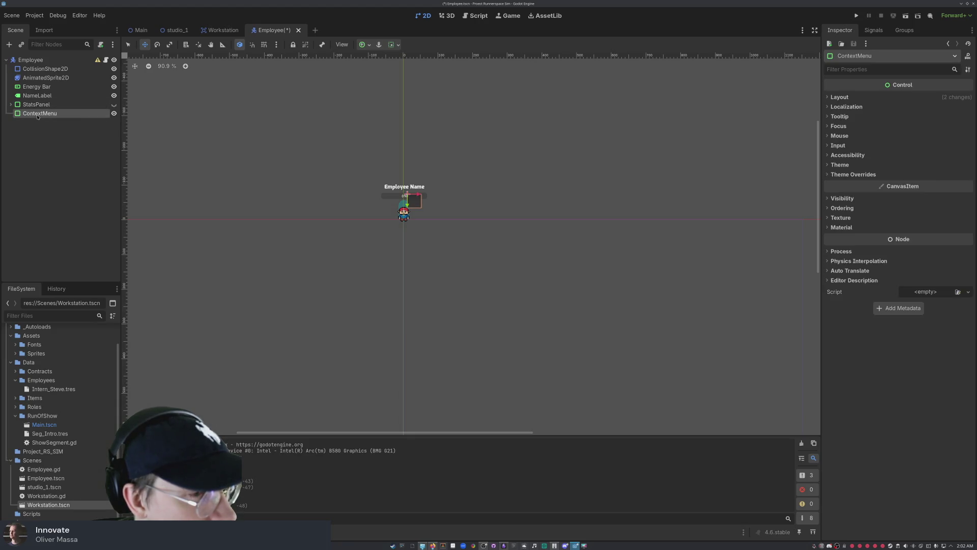
pyautogui.rightClick(37, 114)
# Add a VBoxContainer as a child of ContextMenu.
pyautogui.click(56, 123)
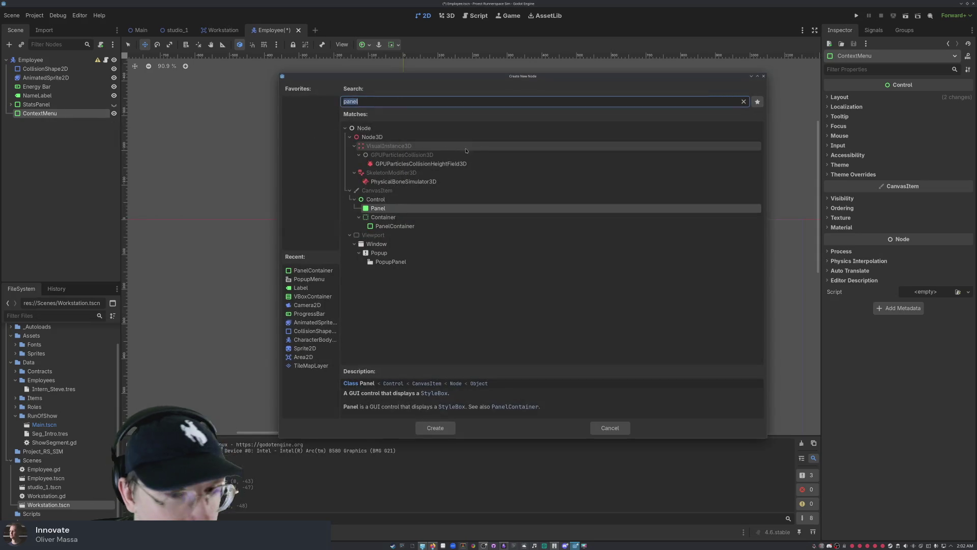
pyautogui.write('vbox')
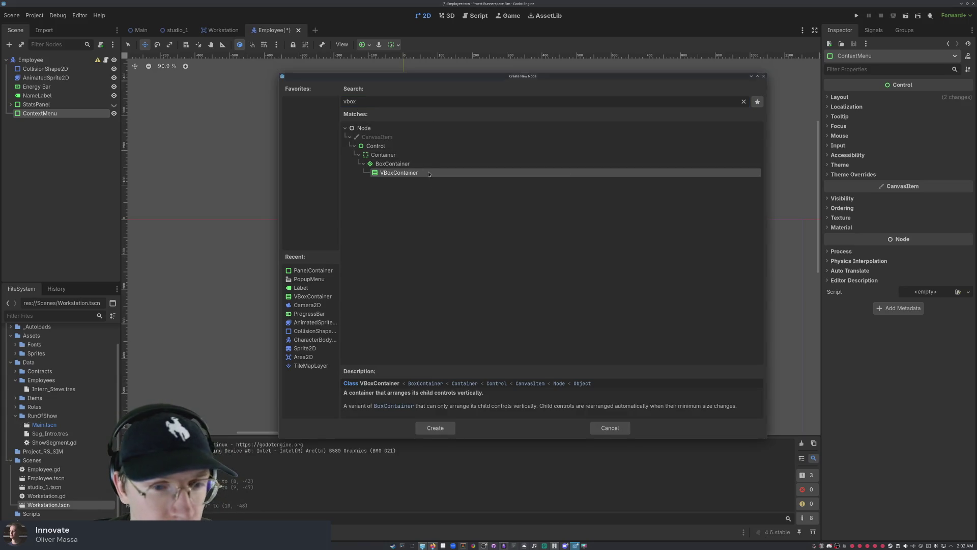
pyautogui.doubleClick(429, 174)
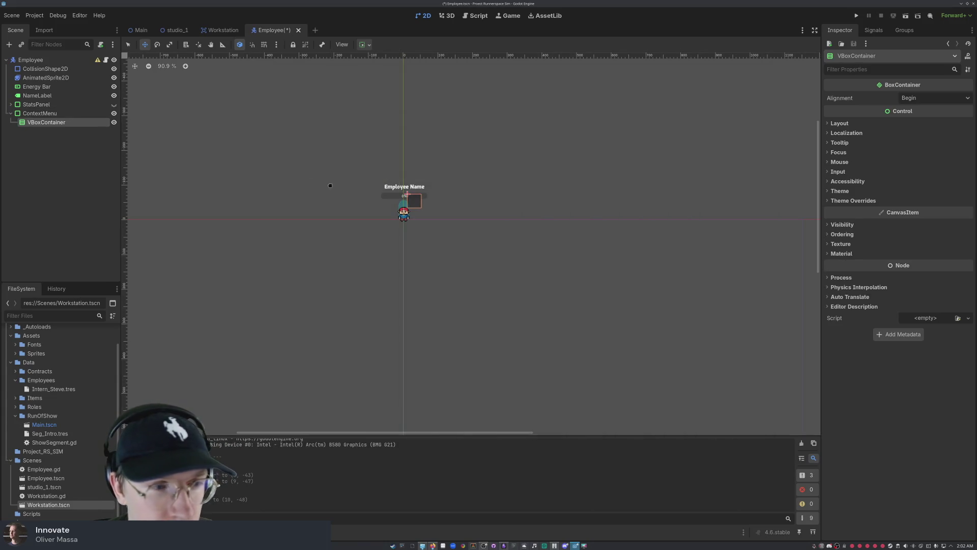
# Add two Button children, Button and Button2, inside the VBoxContainer.
pyautogui.rightClick(36, 124)
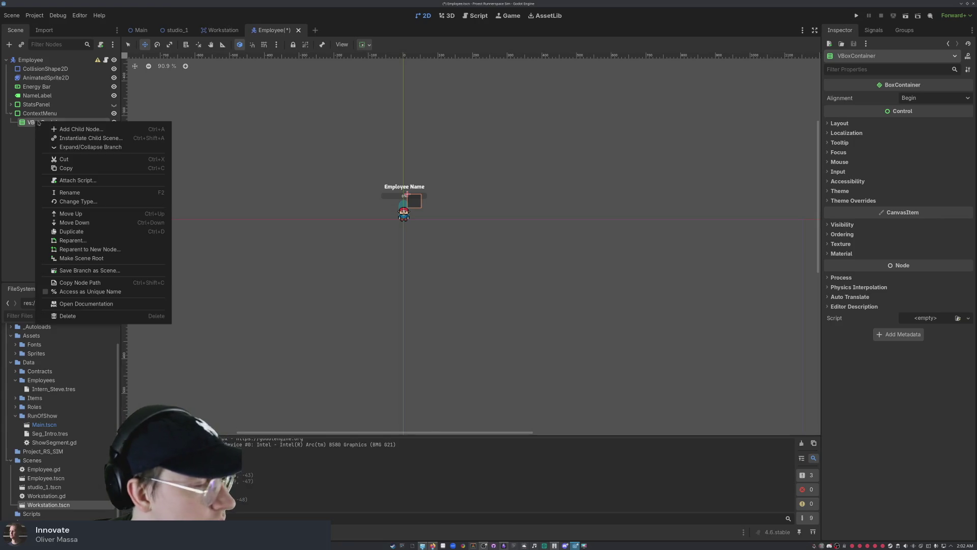
pyautogui.click(59, 130)
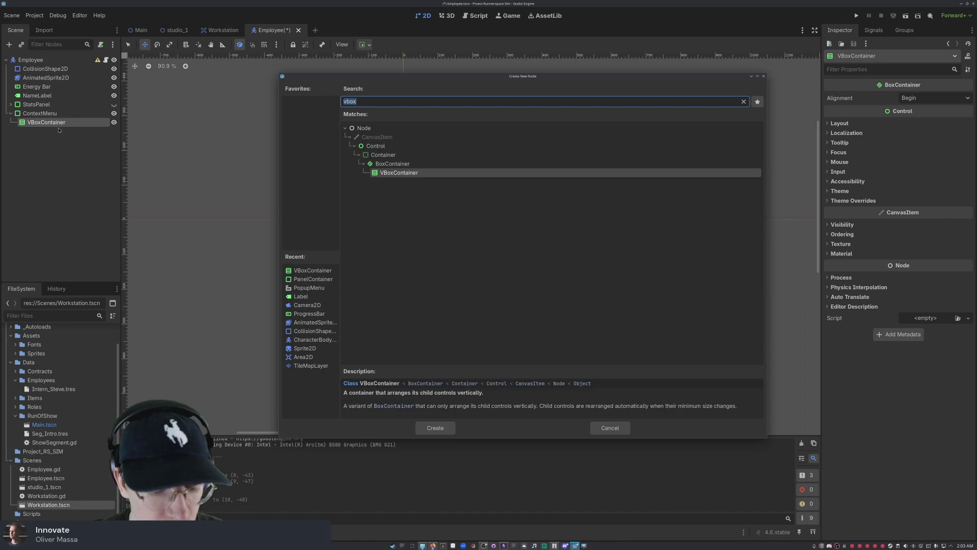
pyautogui.write('button')
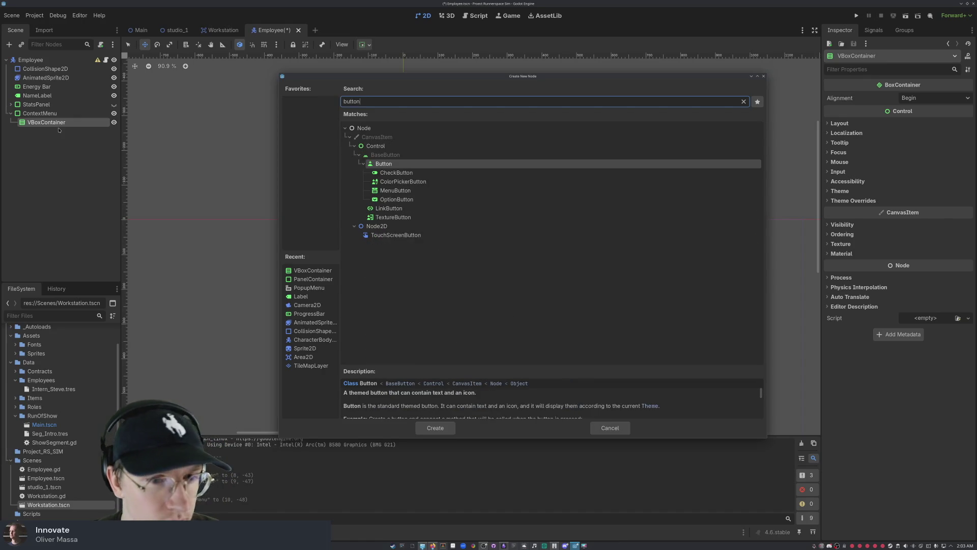
pyautogui.doubleClick(462, 169)
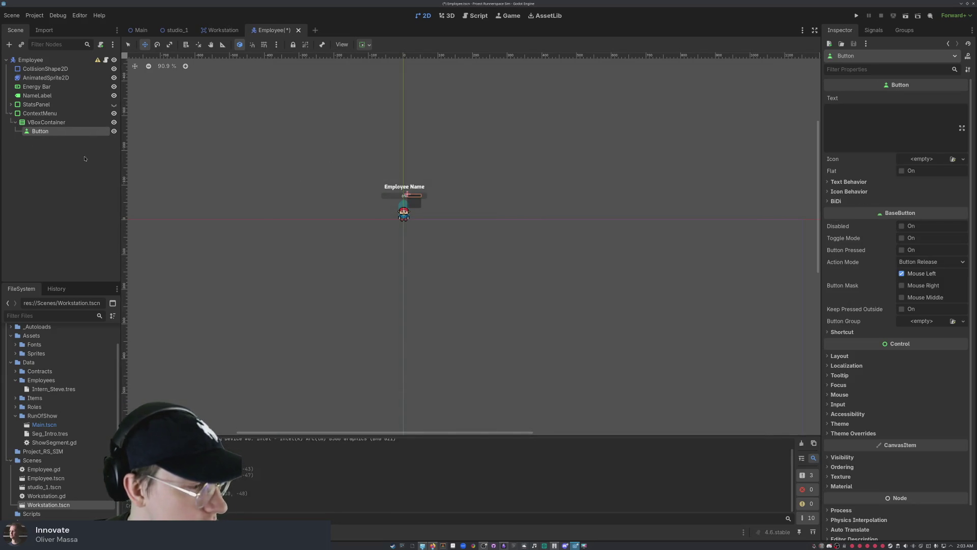
pyautogui.click(50, 122)
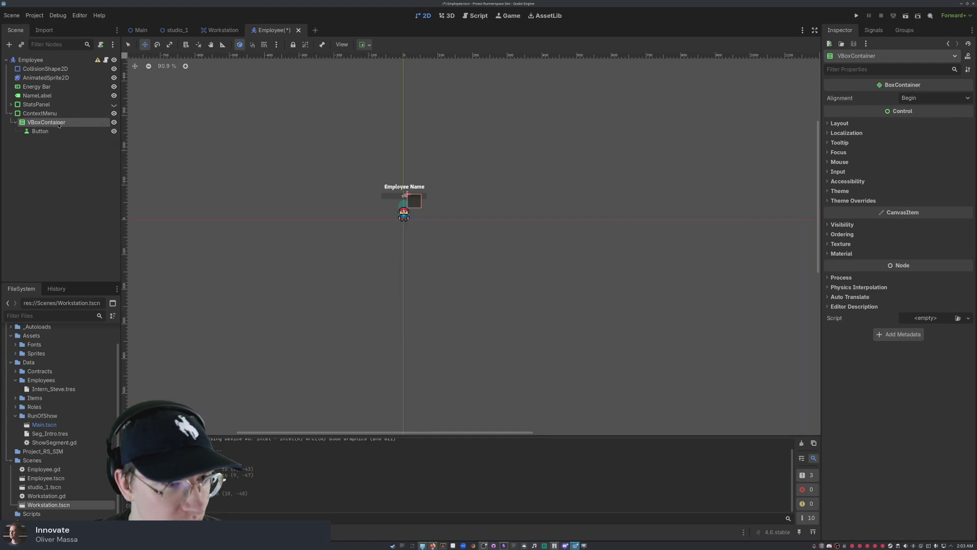
pyautogui.rightClick(59, 124)
pyautogui.click(85, 132)
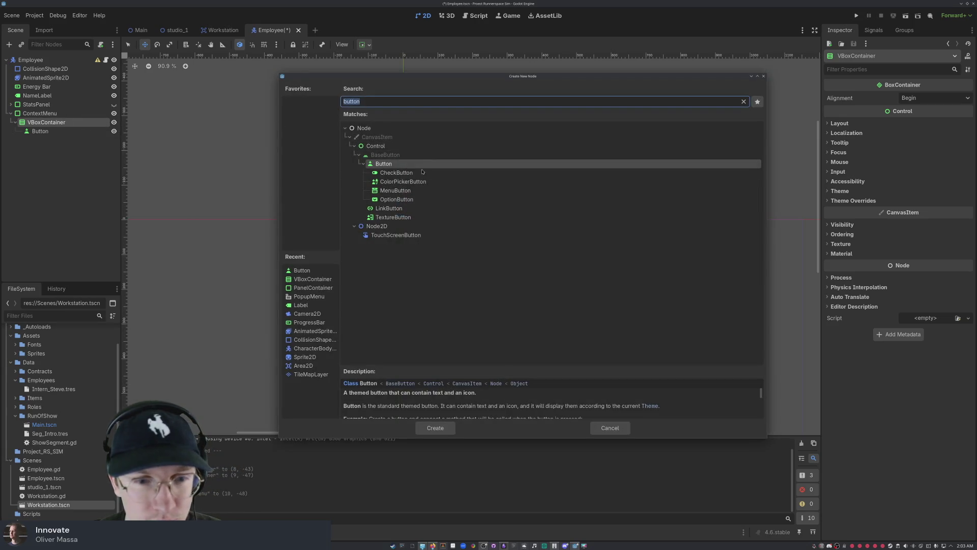
pyautogui.press('Escape')
pyautogui.click(99, 155)
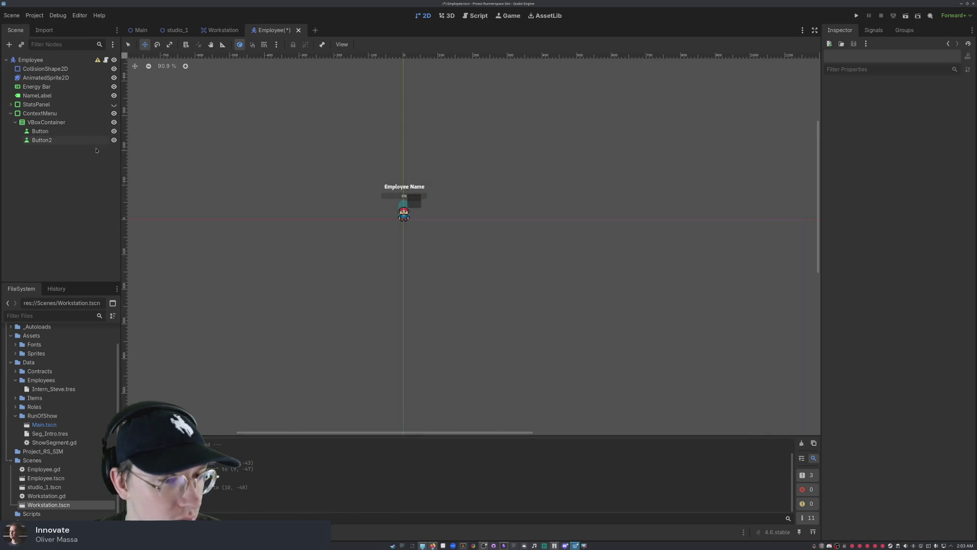
pyautogui.scroll(6, 401, 212)
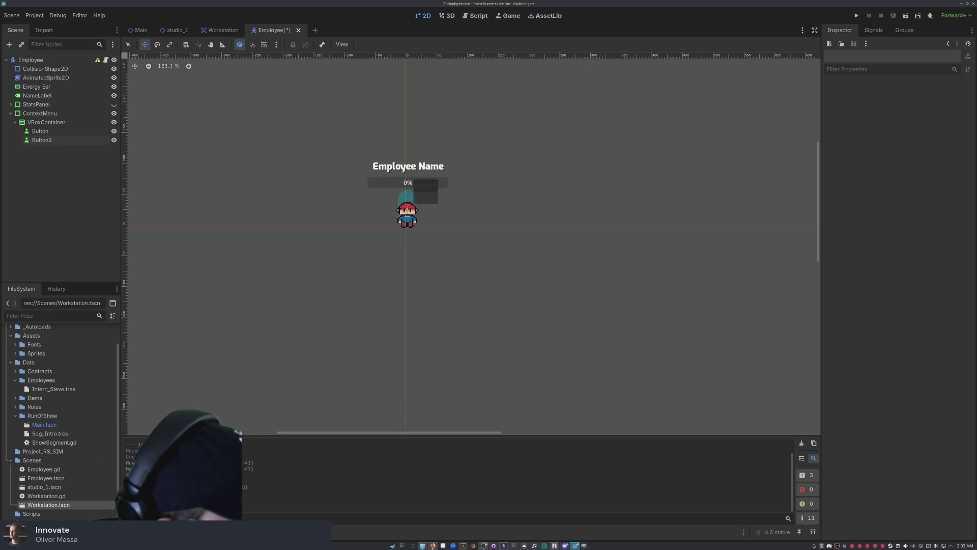
# Rename Button to InspectButton and Button2 to AssignButton in the Scene dock.
pyautogui.doubleClick(43, 131)
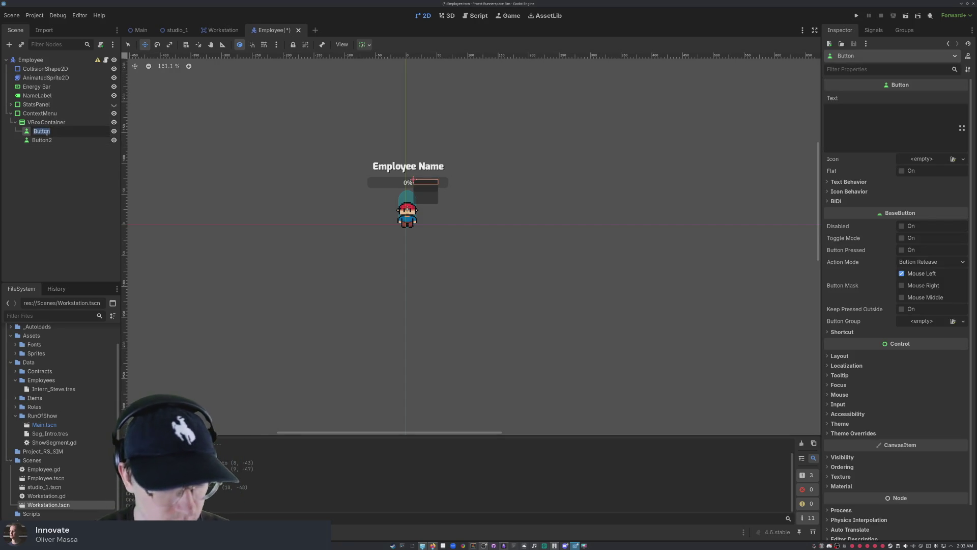
pyautogui.write('Inspec')
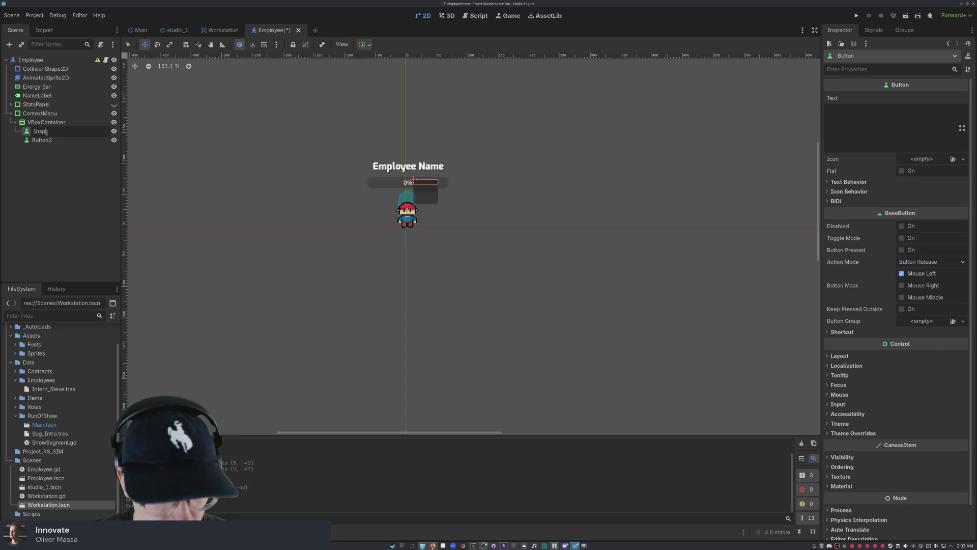
pyautogui.write('tButton')
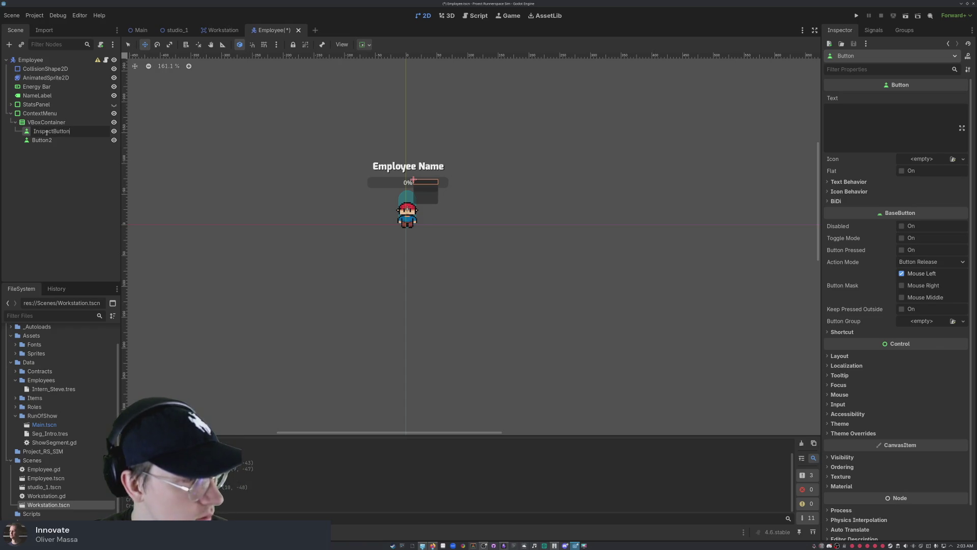
pyautogui.press('Return')
pyautogui.click(49, 143)
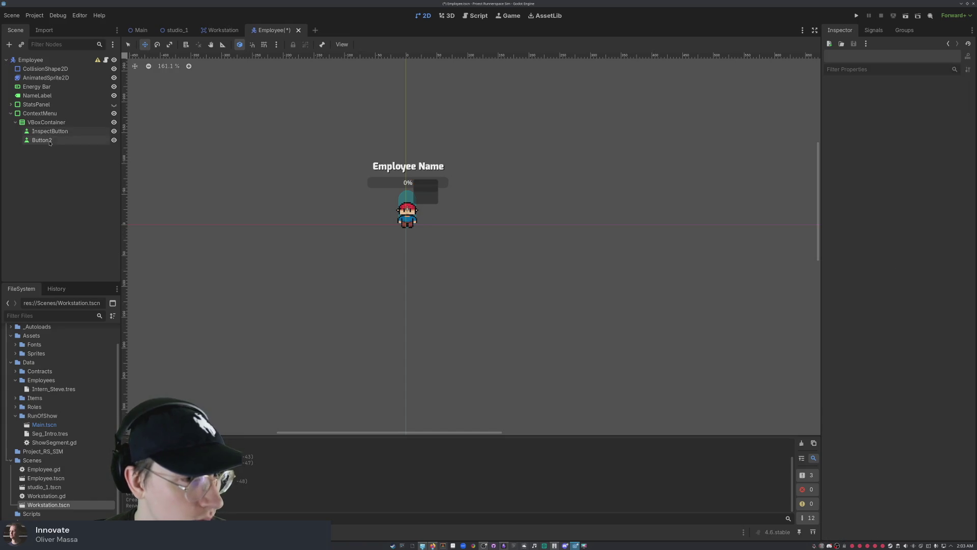
pyautogui.click(47, 142)
pyautogui.write('Assign')
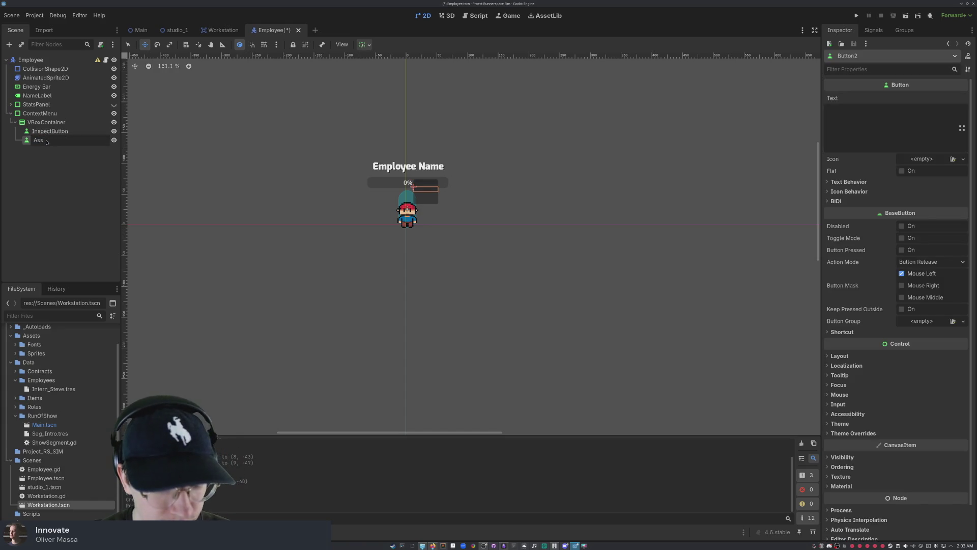
pyautogui.write('Button')
pyautogui.press('Return')
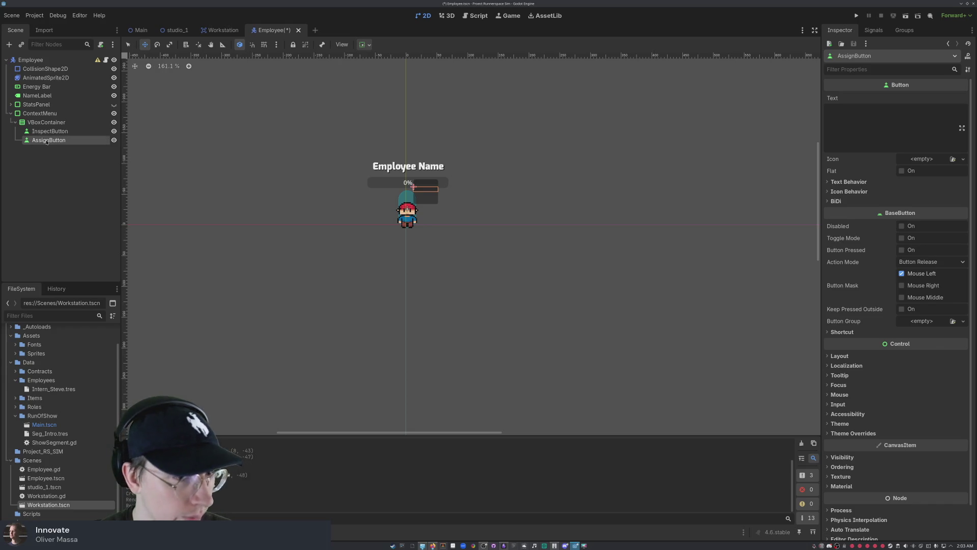
pyautogui.click(46, 151)
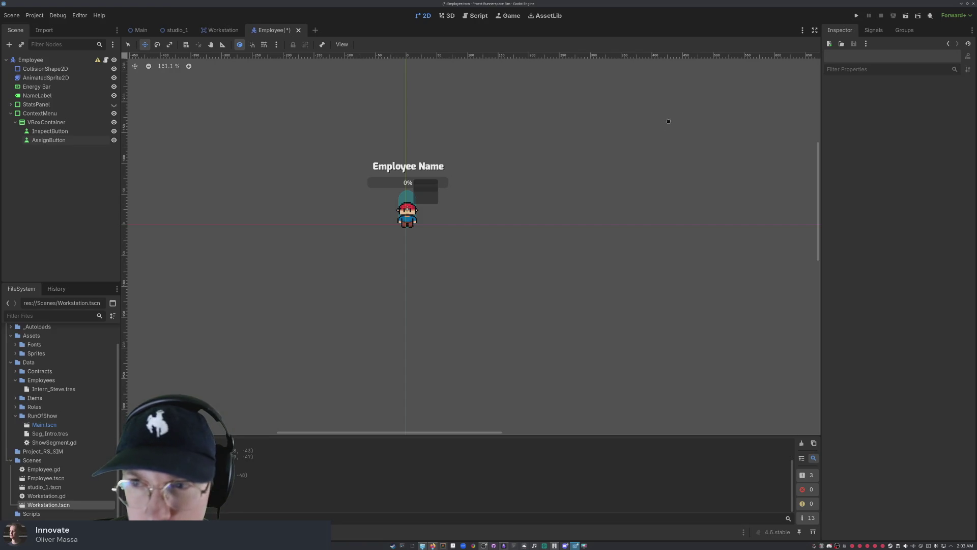
# Set InspectButton's Text property to 'Inspect'.
pyautogui.click(50, 131)
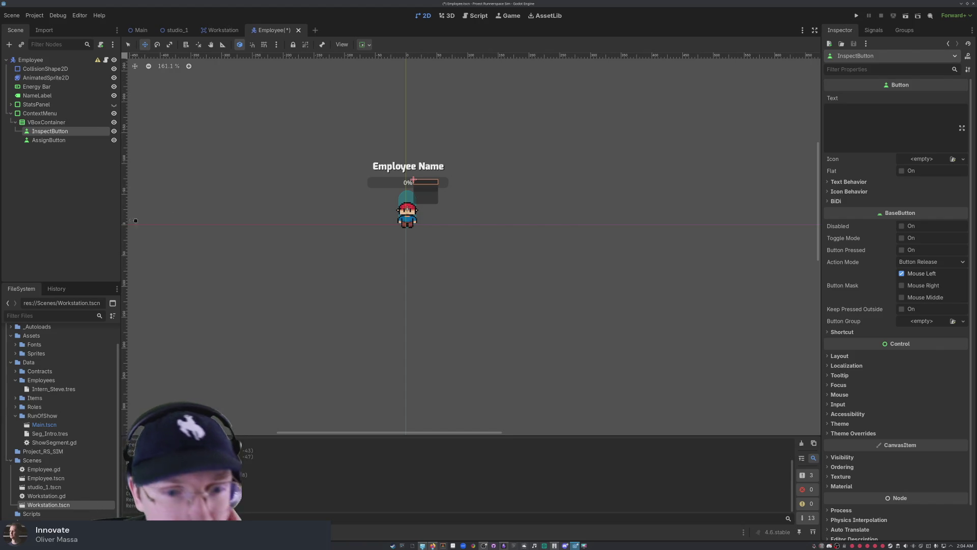
pyautogui.click(857, 133)
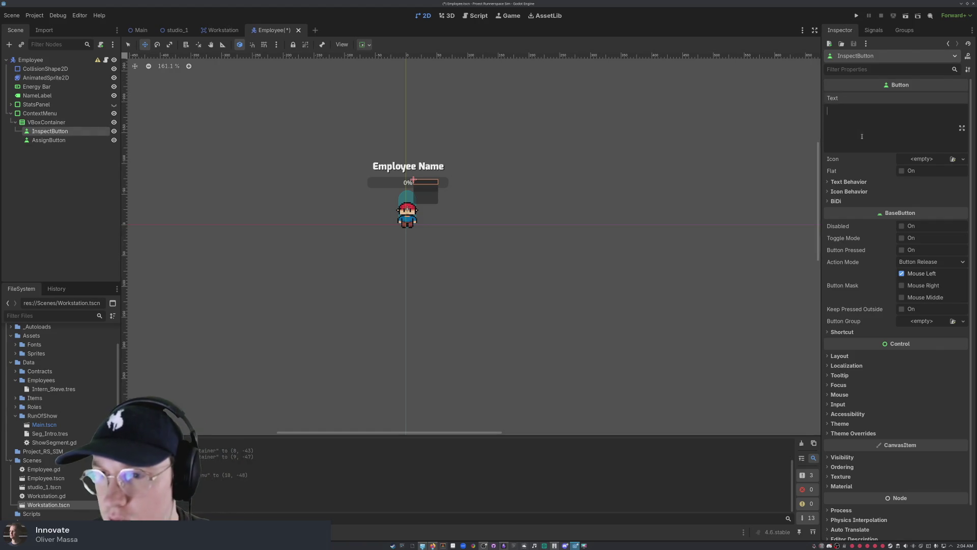
pyautogui.write('Inspect')
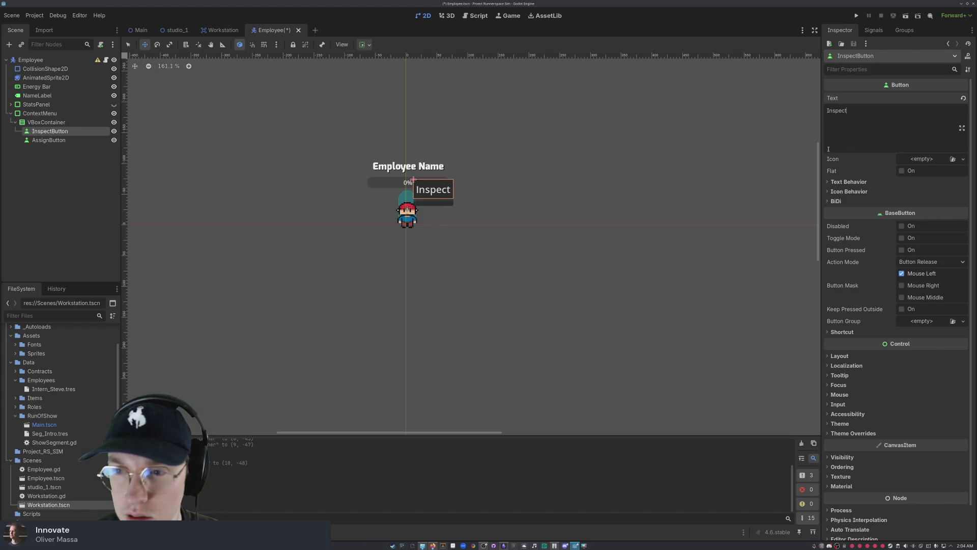
# Set AssignButton's Text property to 'Assign'.
pyautogui.click(53, 140)
pyautogui.click(903, 122)
pyautogui.write('Ass')
pyautogui.press('BackSpace')
pyautogui.press('BackSpace')
pyautogui.write('ssign')
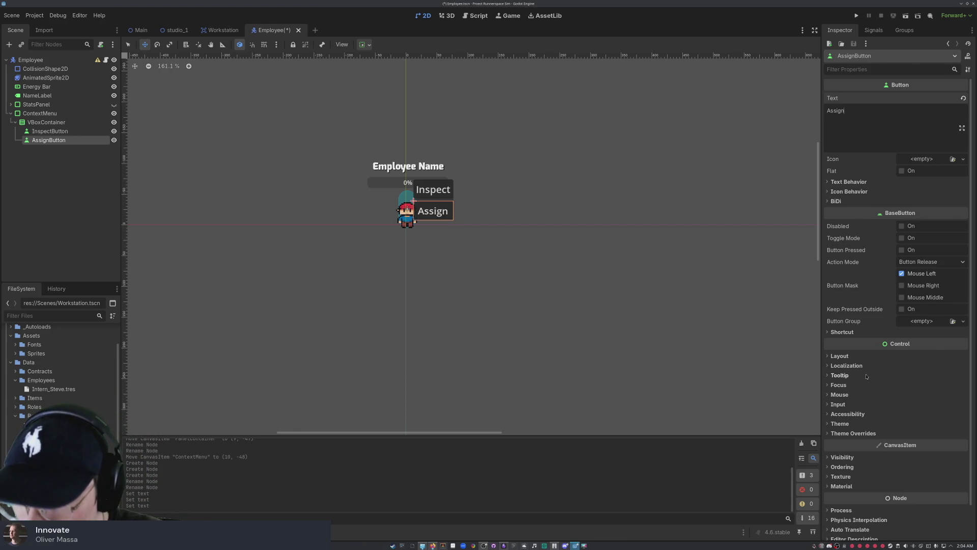
pyautogui.scroll(-2, 865, 331)
# Expand the Visibility properties and toggle ContextMenu's eye icon off to hide its buttons.
pyautogui.scroll(2, 865, 306)
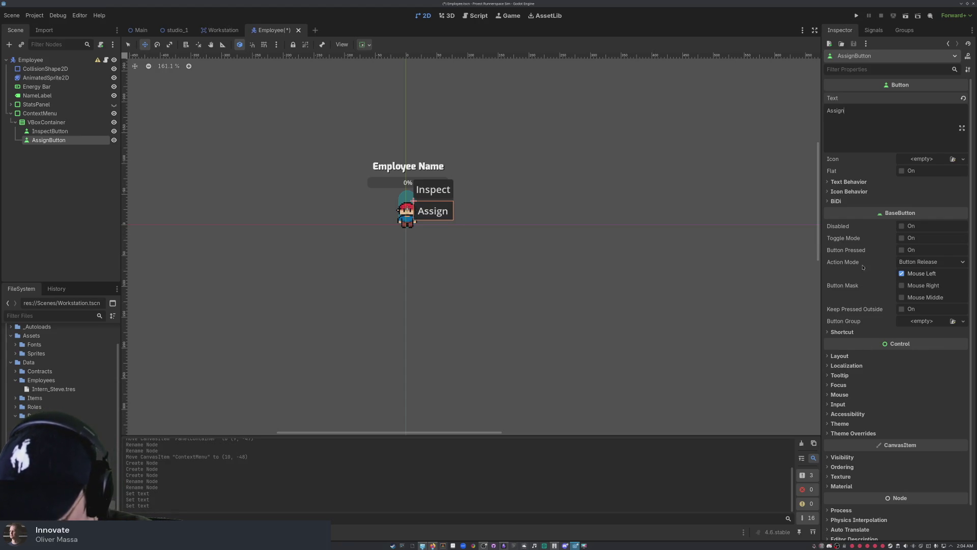
pyautogui.scroll(-1, 863, 269)
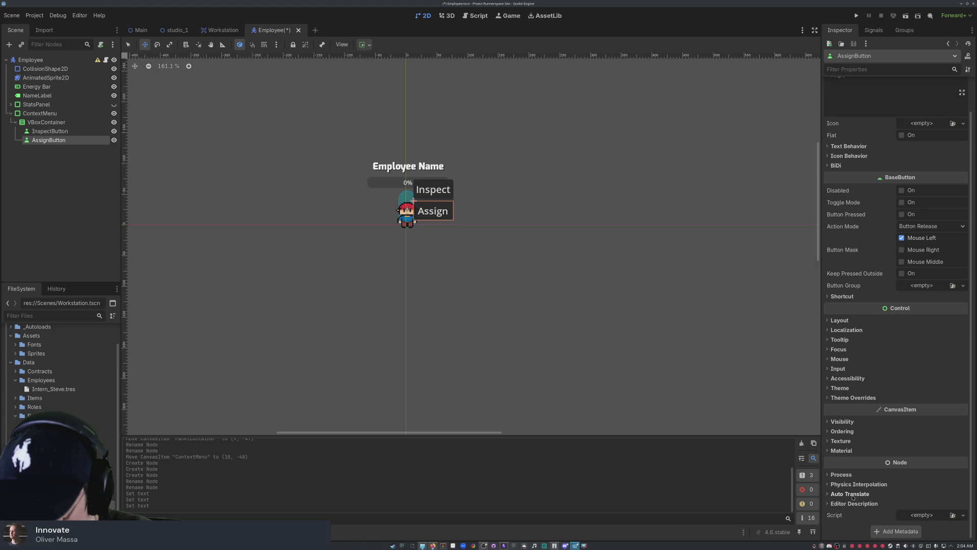
pyautogui.click(828, 421)
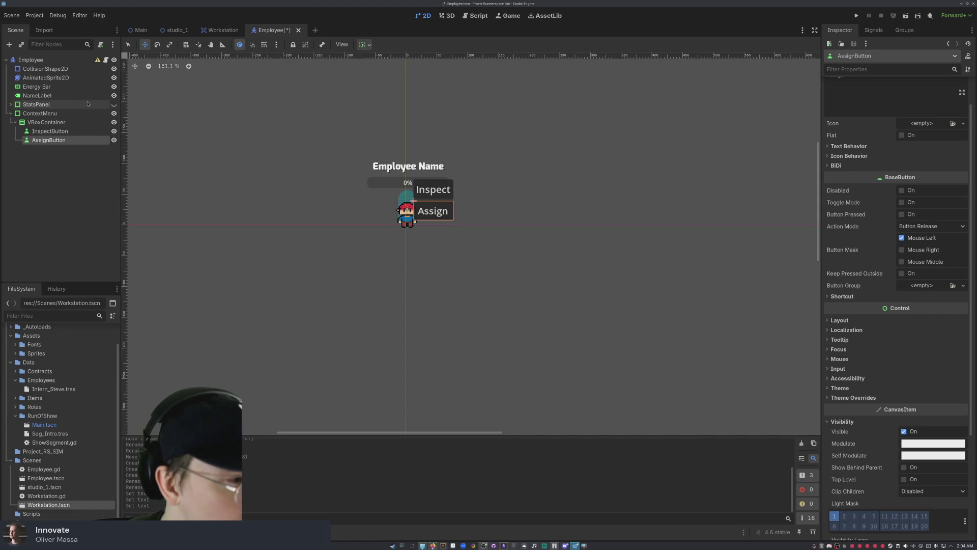
pyautogui.click(114, 113)
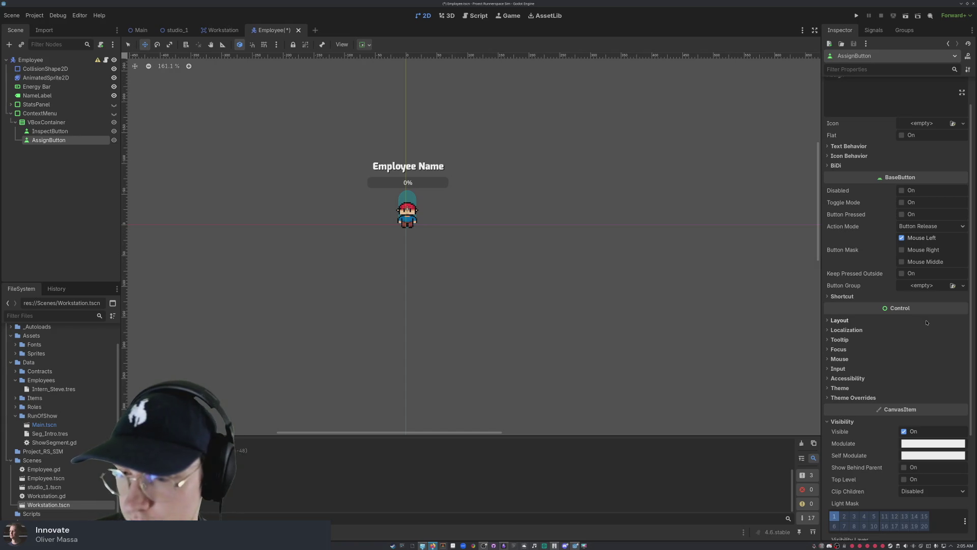
# Deselect AssignButton and switch to the Script workspace showing the PopupMenu reference.
pyautogui.scroll(-5, 880, 348)
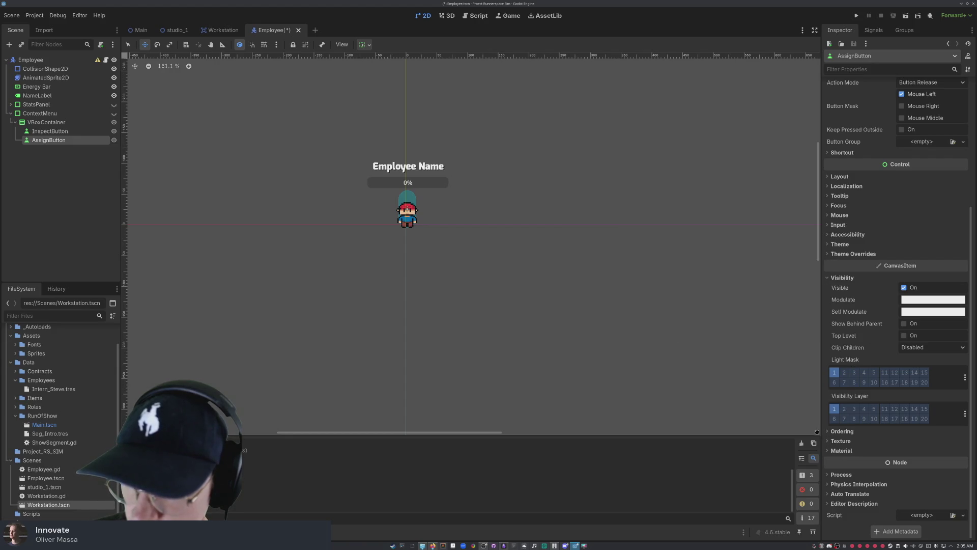
pyautogui.scroll(6, 833, 454)
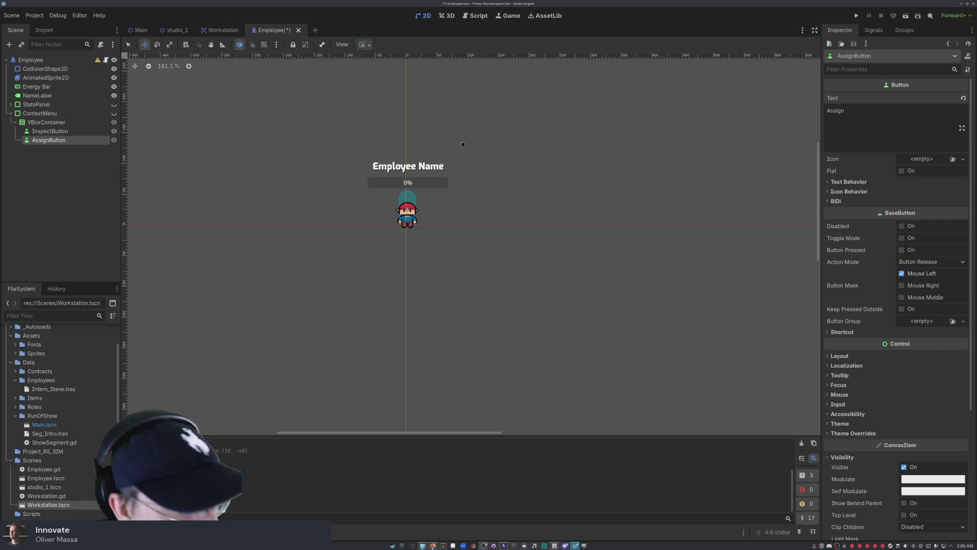
pyautogui.click(113, 155)
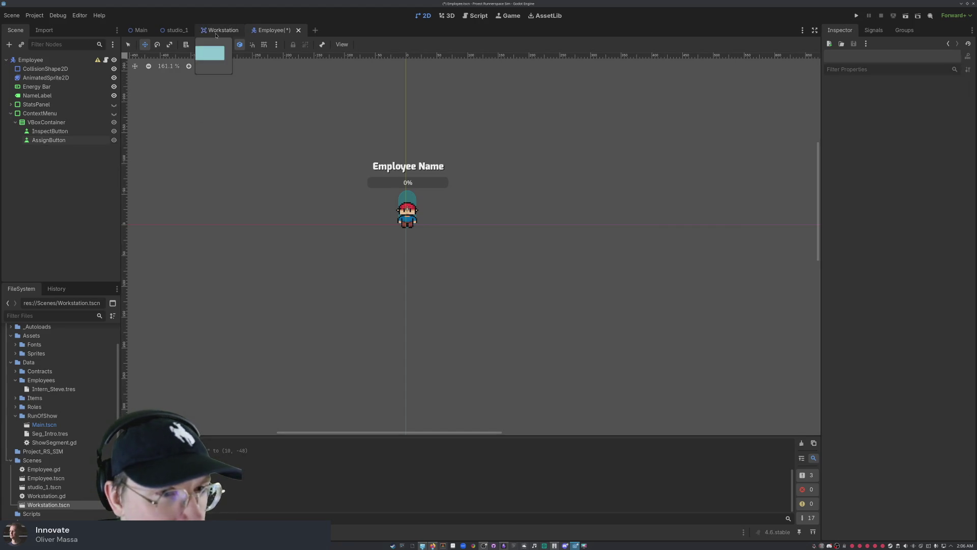
pyautogui.click(479, 16)
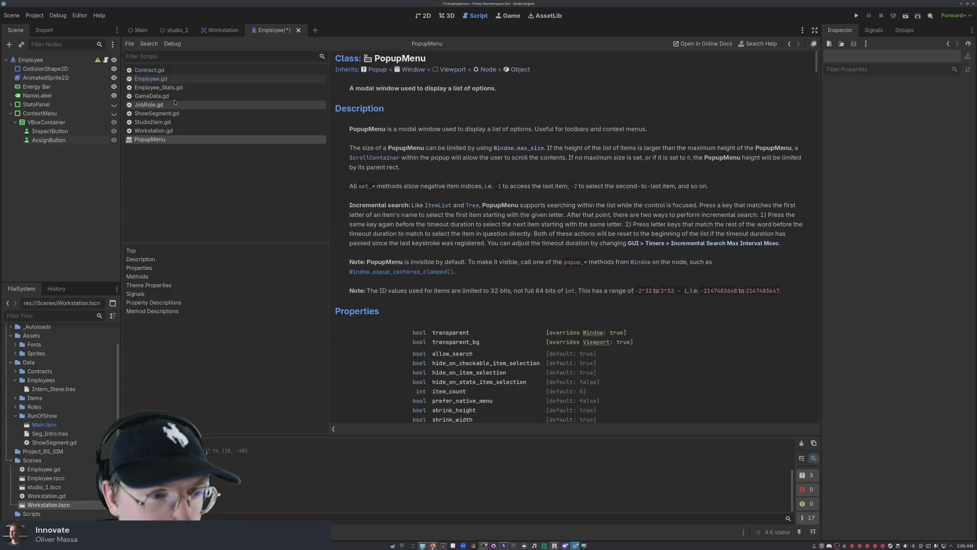
pyautogui.click(151, 79)
pyautogui.scroll(10, 394, 107)
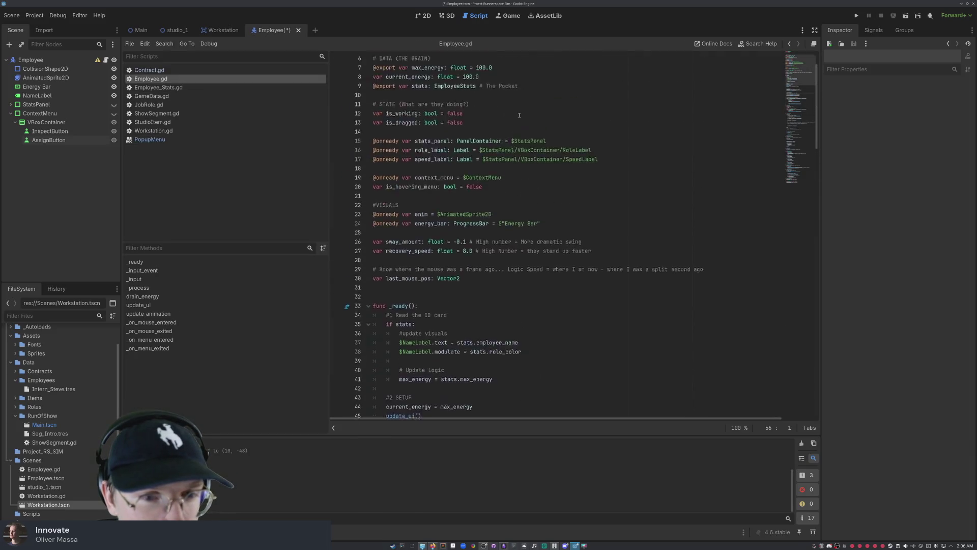
pyautogui.moveTo(446, 121)
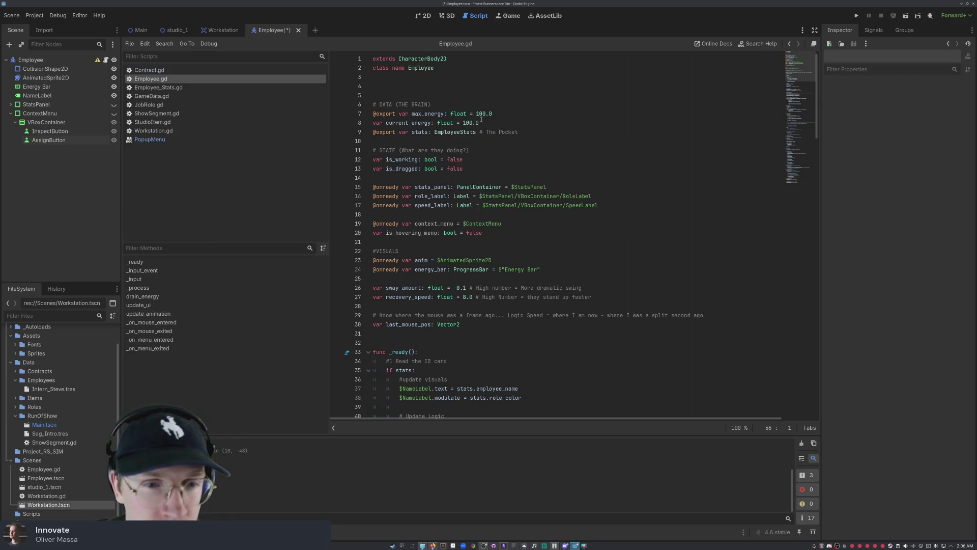
pyautogui.click(440, 89)
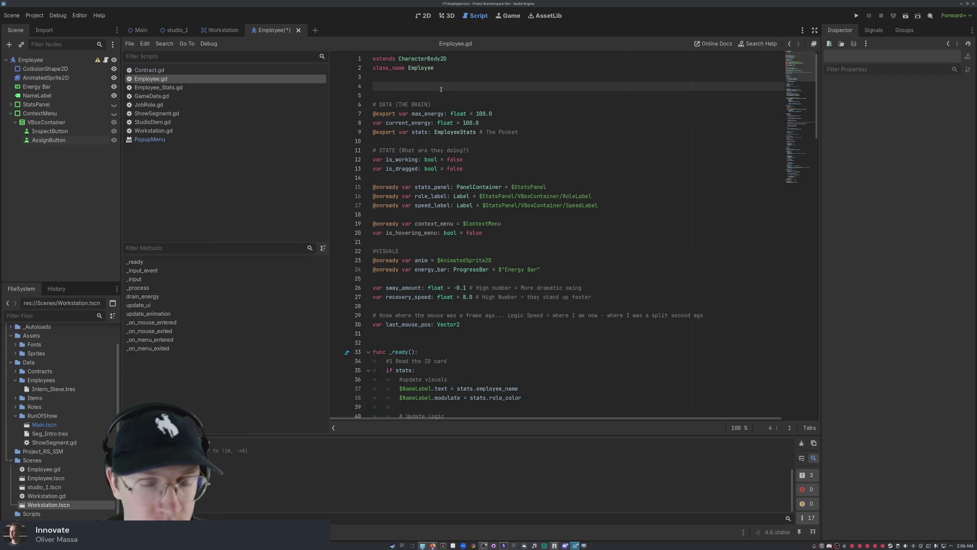
pyautogui.write('@onread')
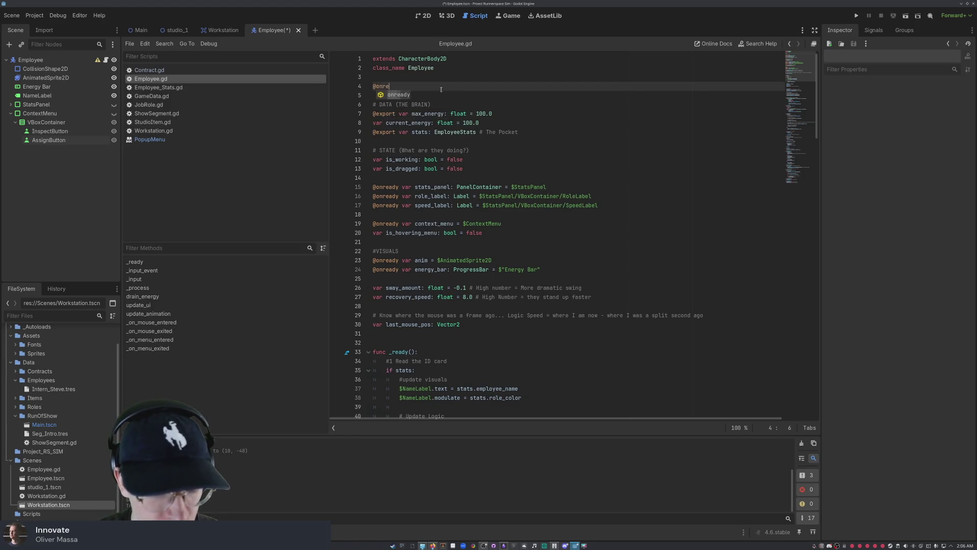
pyautogui.write('y ')
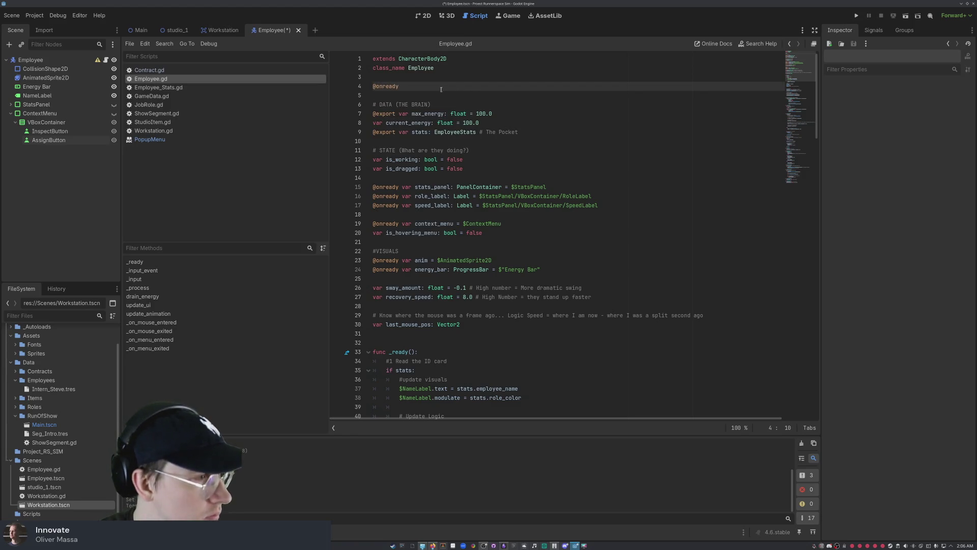
pyautogui.write('ver conte')
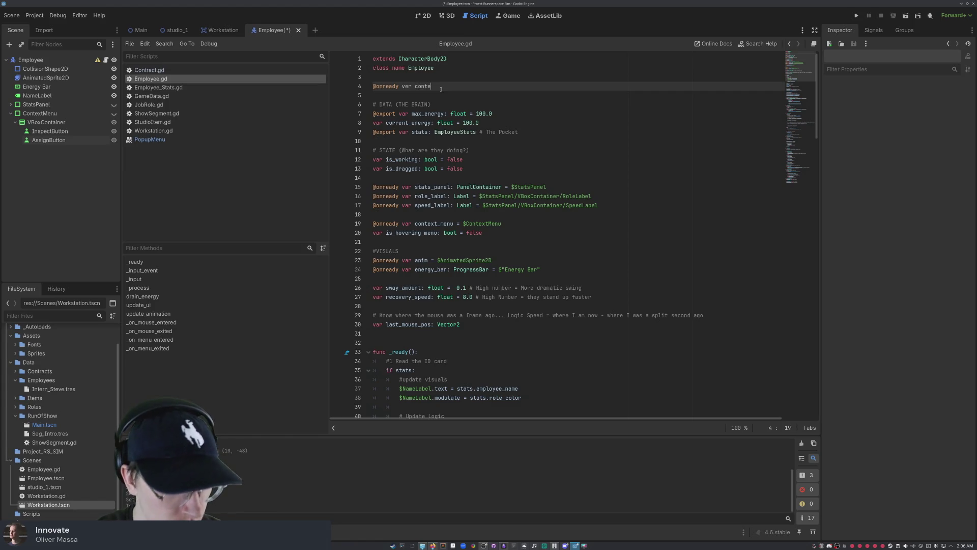
pyautogui.write('xt_menu = ')
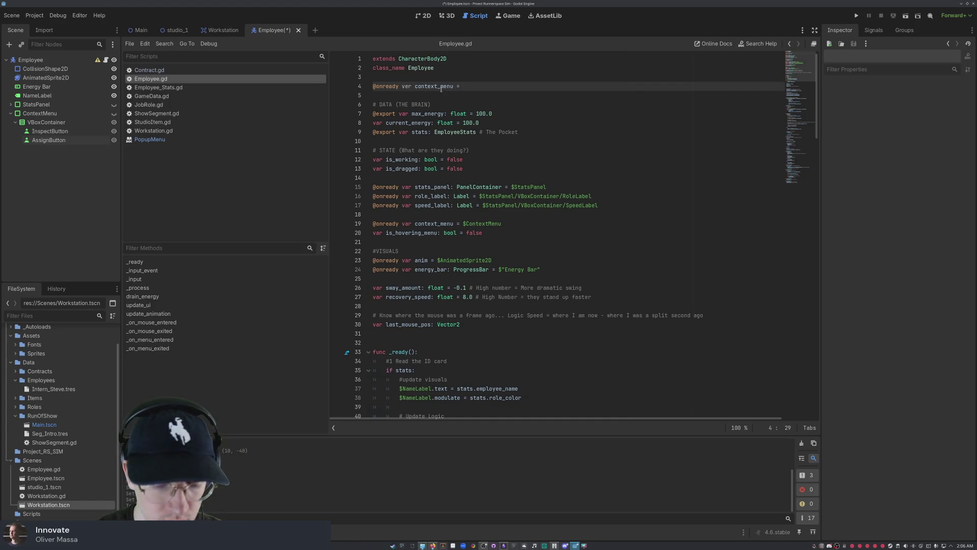
pyautogui.write('$Con')
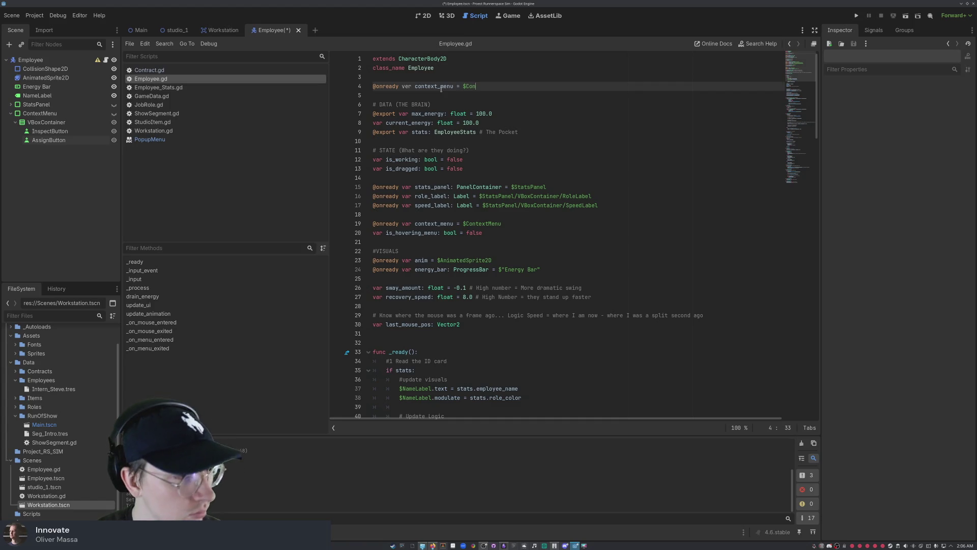
pyautogui.write('textMenu')
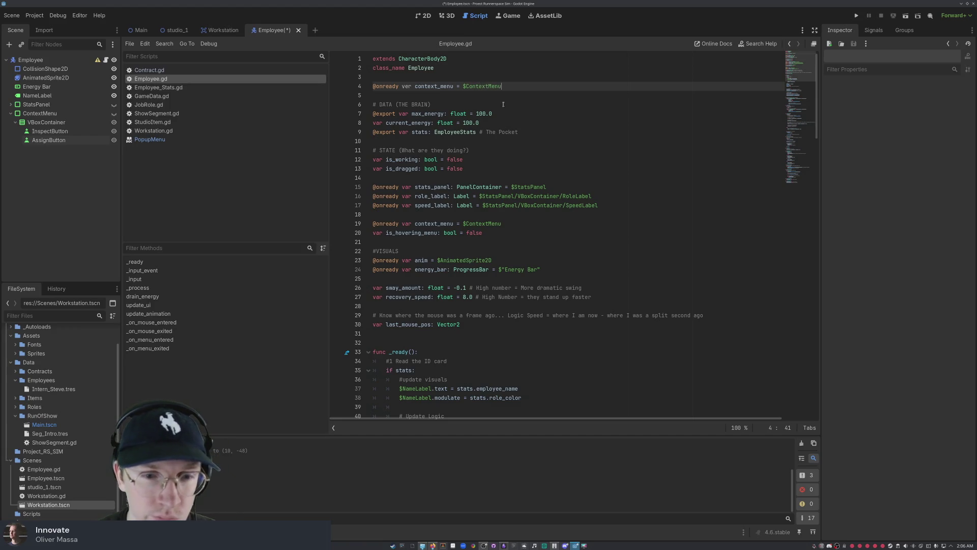
pyautogui.click(535, 110)
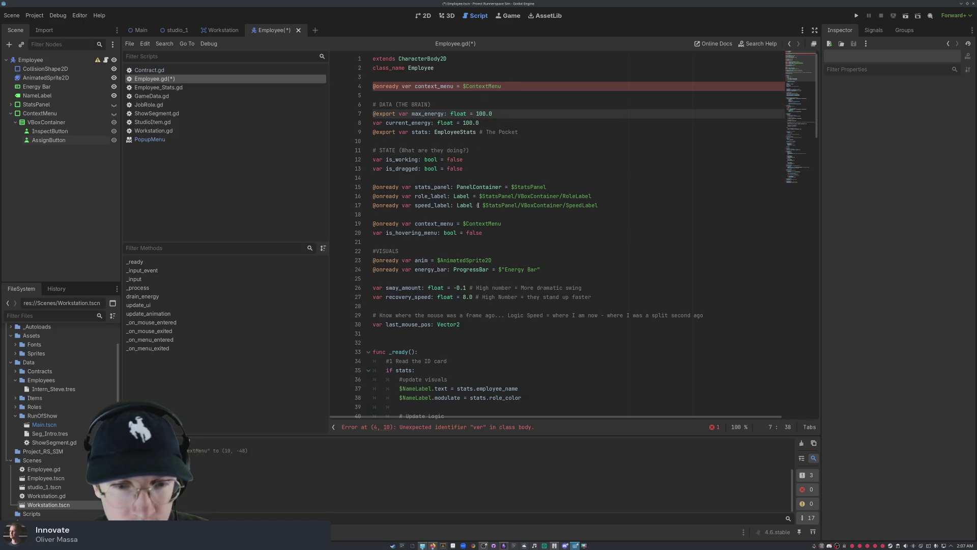
pyautogui.hotkey('ctrl', 'z')
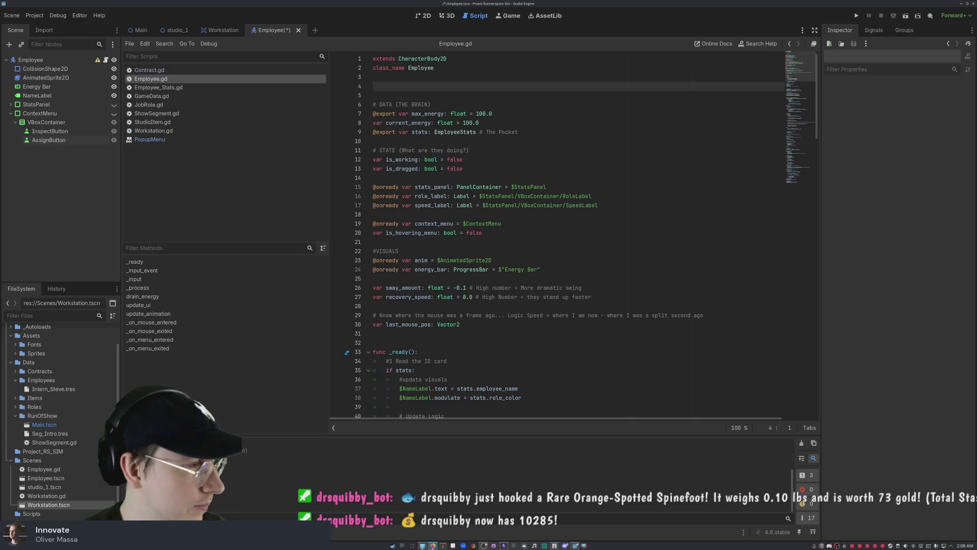
pyautogui.scroll(-10, 475, 287)
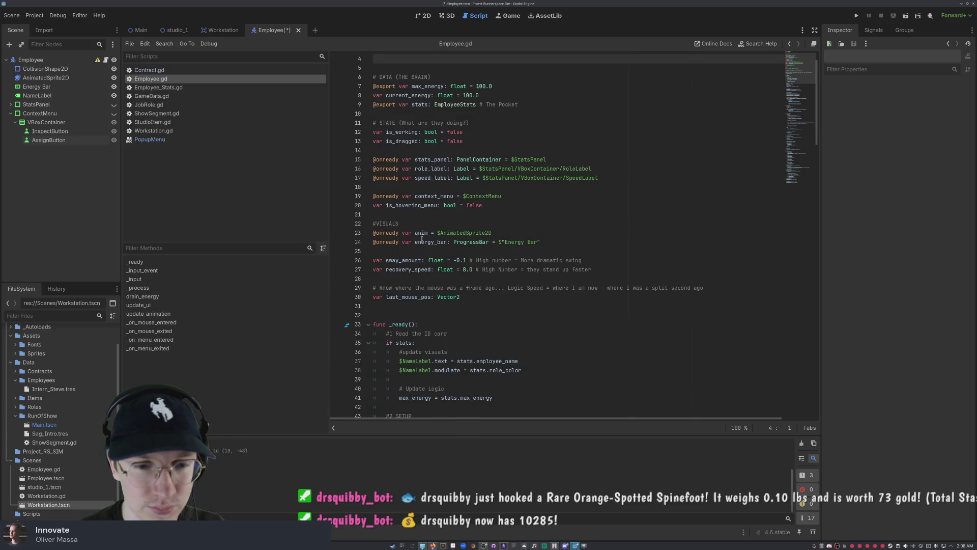
# Review Employee.gd's context-menu show and hide handlers, then select the whole script.
pyautogui.scroll(-18, 422, 242)
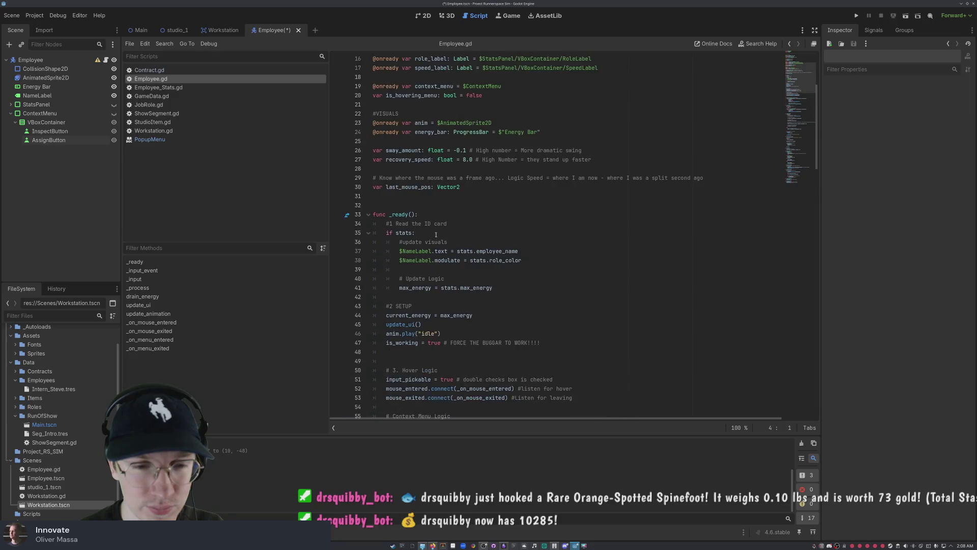
pyautogui.scroll(-15, 439, 238)
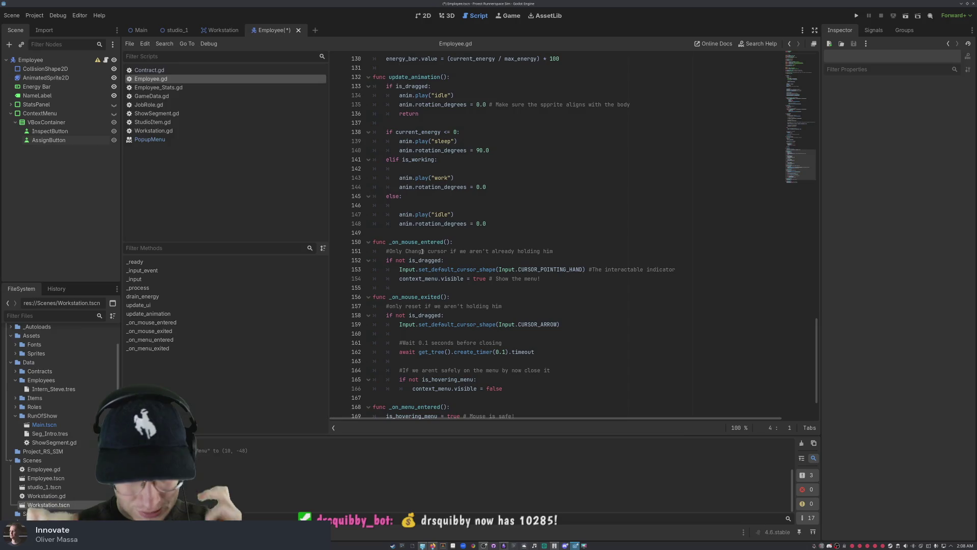
pyautogui.scroll(-2, 404, 256)
pyautogui.scroll(5, 437, 271)
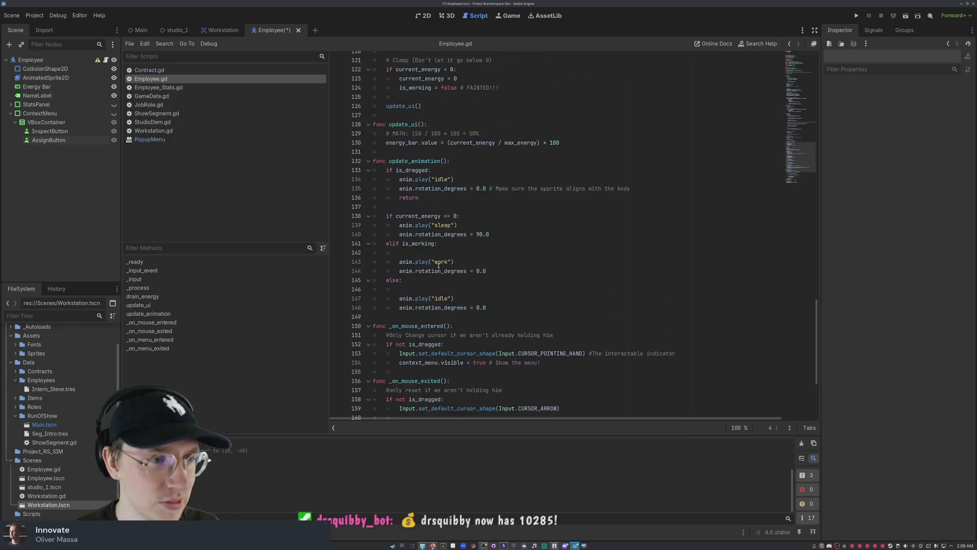
pyautogui.scroll(-5, 408, 276)
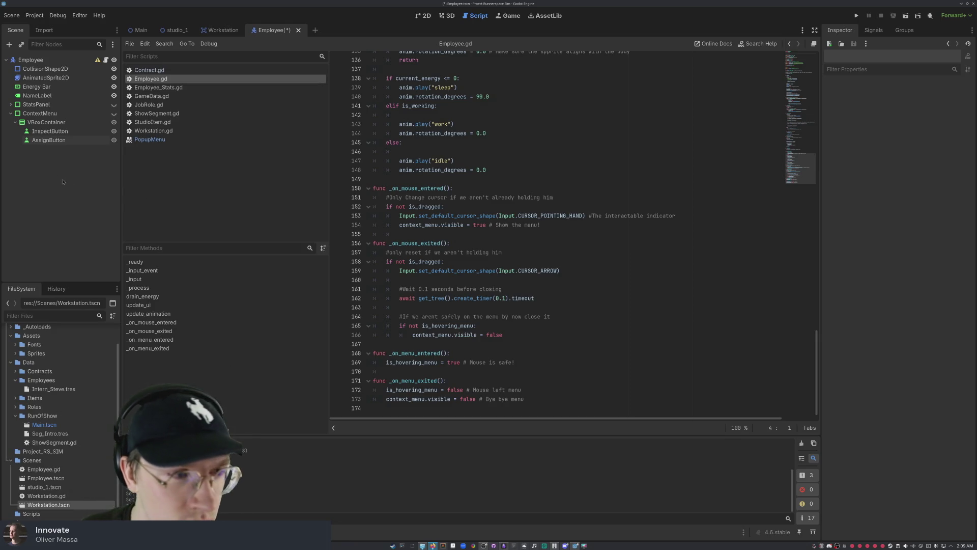
pyautogui.click(524, 224)
pyautogui.scroll(20, 504, 359)
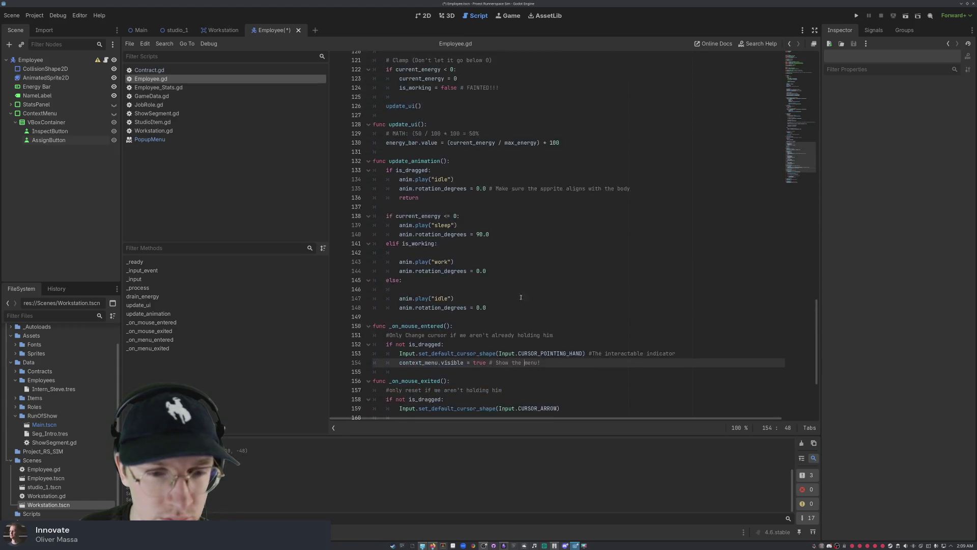
pyautogui.scroll(2, 543, 276)
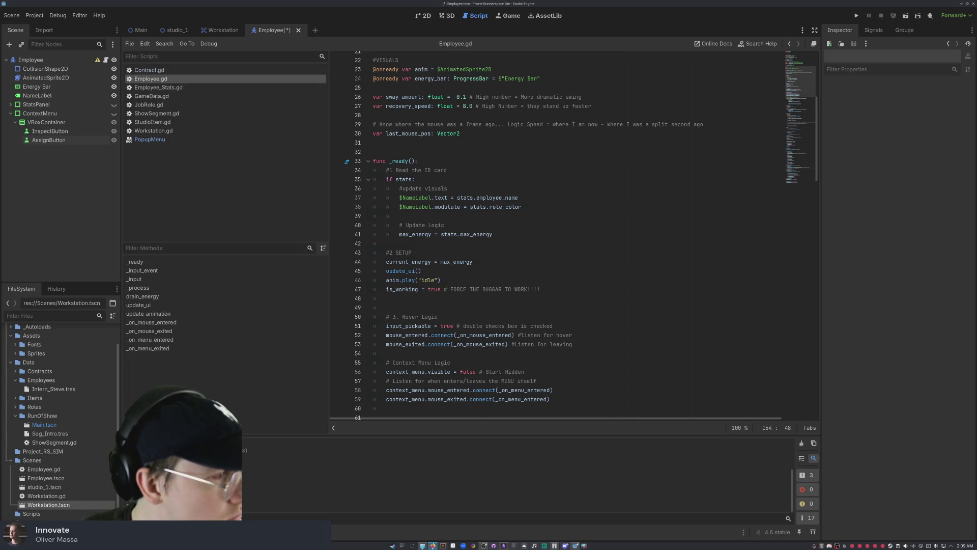
pyautogui.click(435, 244)
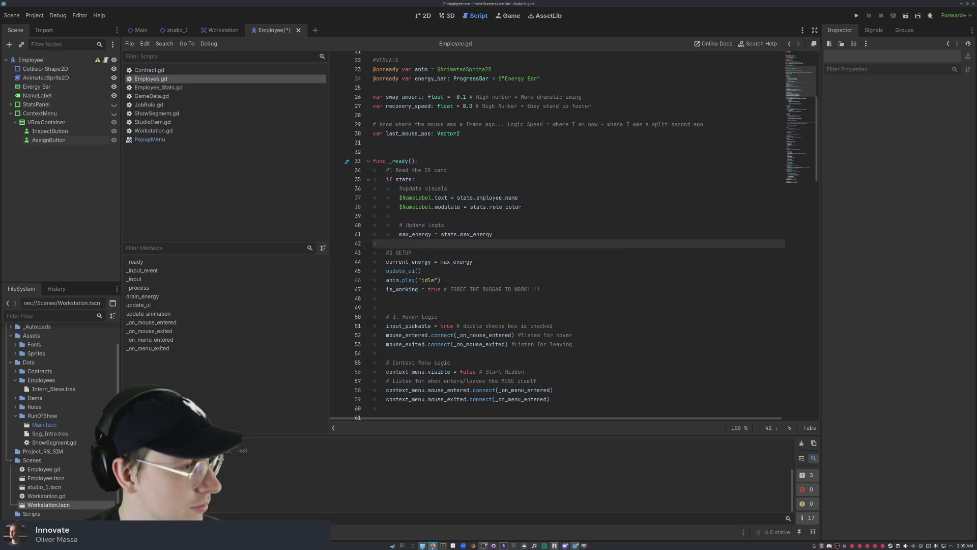
pyautogui.hotkey('ctrl', 'a')
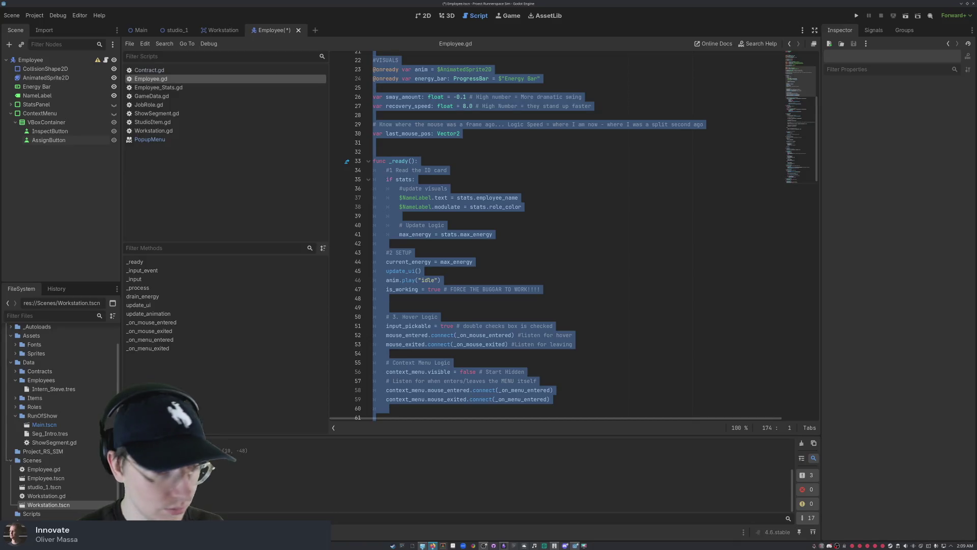
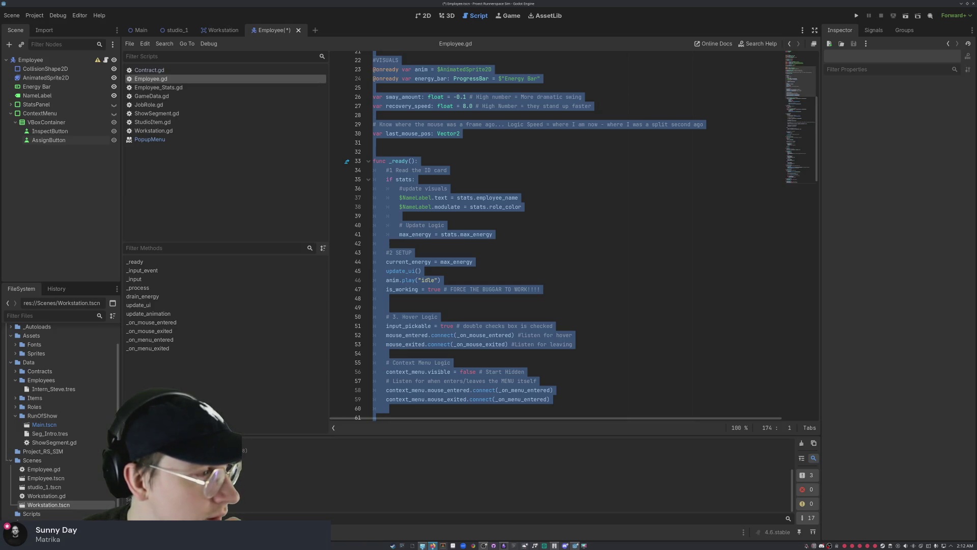
# Review Employee.gd's DATA section, placing the caret on the current_energy and is_hovering_menu lines.
pyautogui.click(458, 214)
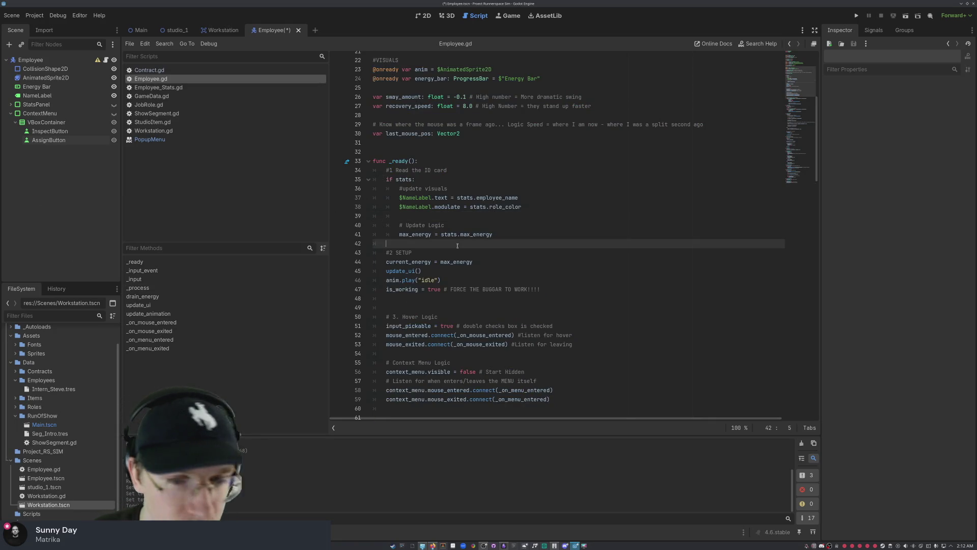
pyautogui.hotkey('ctrl', 'a')
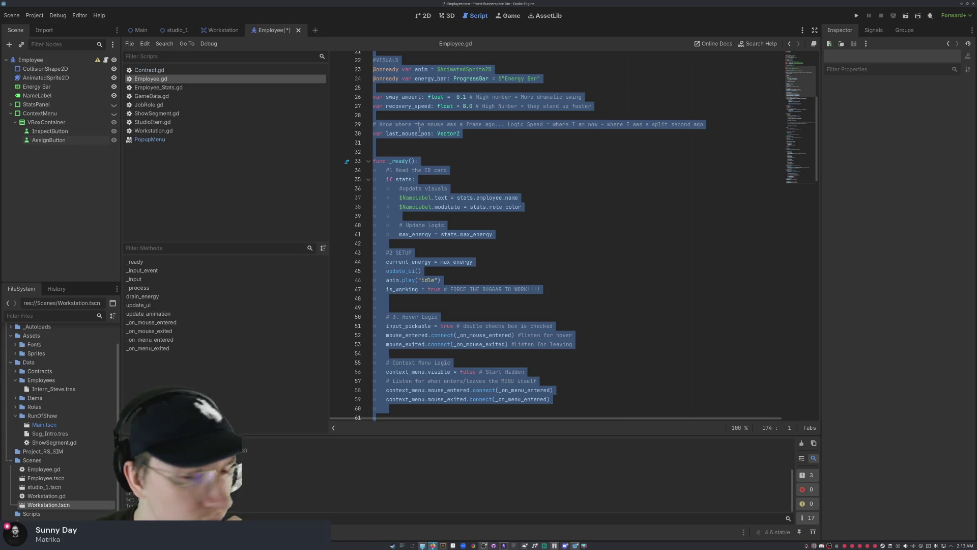
pyautogui.scroll(7, 517, 125)
pyautogui.click(454, 107)
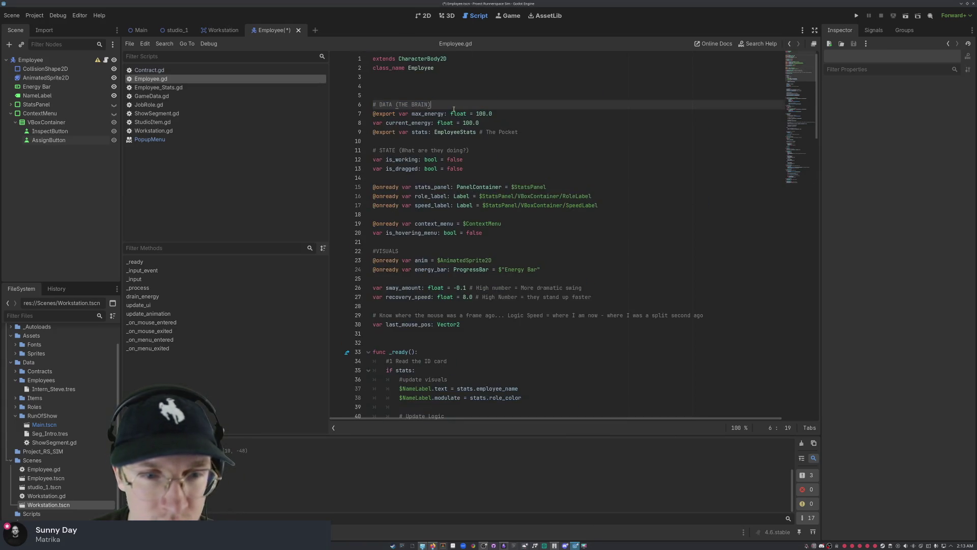
pyautogui.click(484, 123)
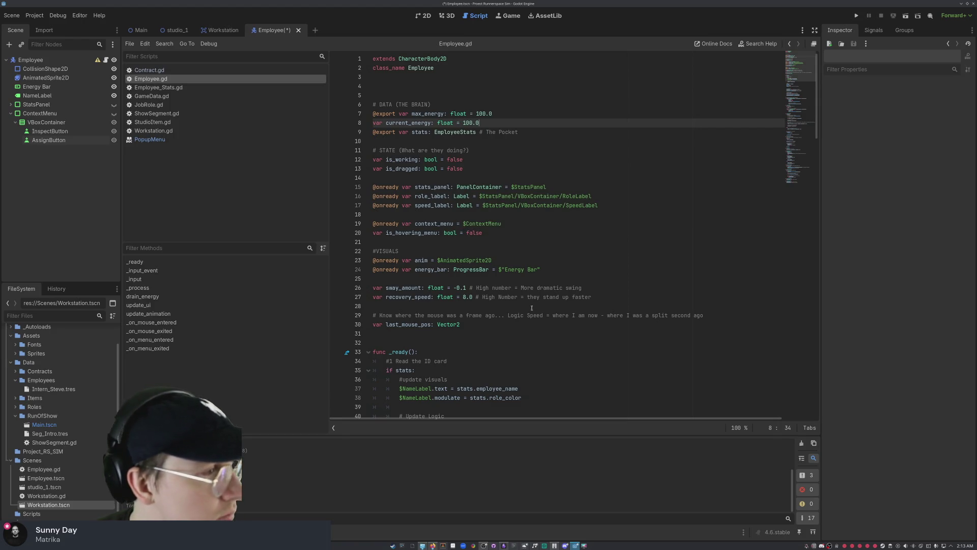
pyautogui.click(494, 232)
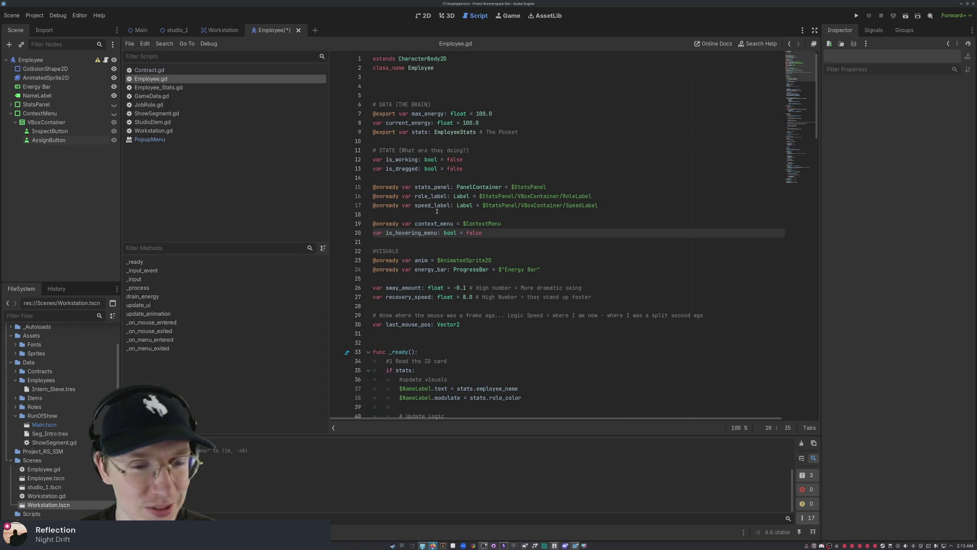
pyautogui.scroll(-3, 437, 211)
pyautogui.scroll(2, 416, 253)
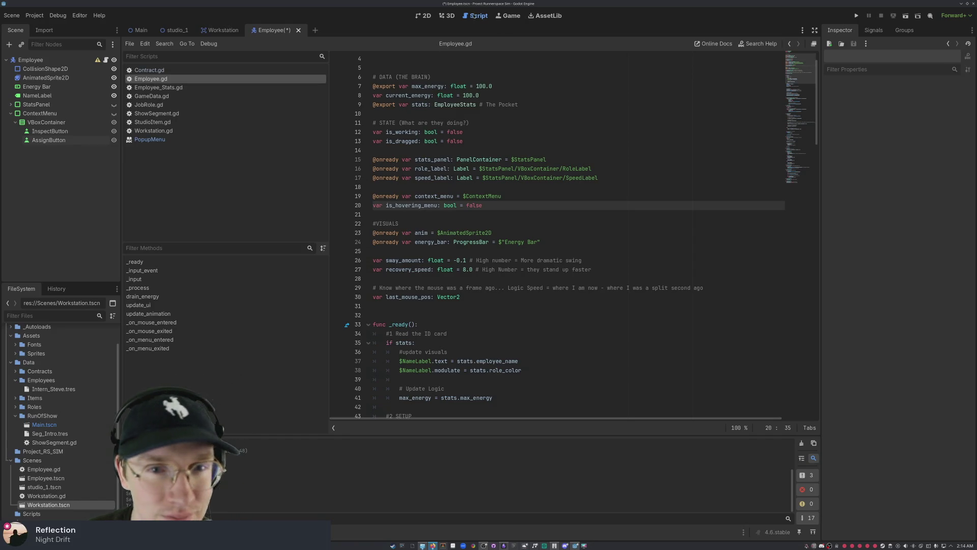
# Run the project, drag the employee down and right on the grid, then stop the game.
pyautogui.click(856, 16)
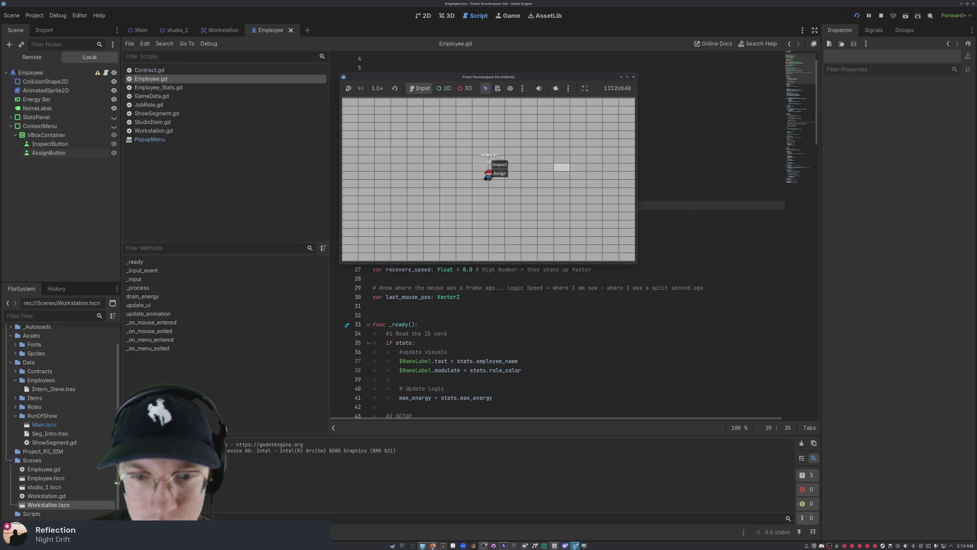
pyautogui.moveTo(498, 172)
pyautogui.mouseDown()
pyautogui.moveTo(509, 175)
pyautogui.moveTo(504, 187)
pyautogui.mouseUp()
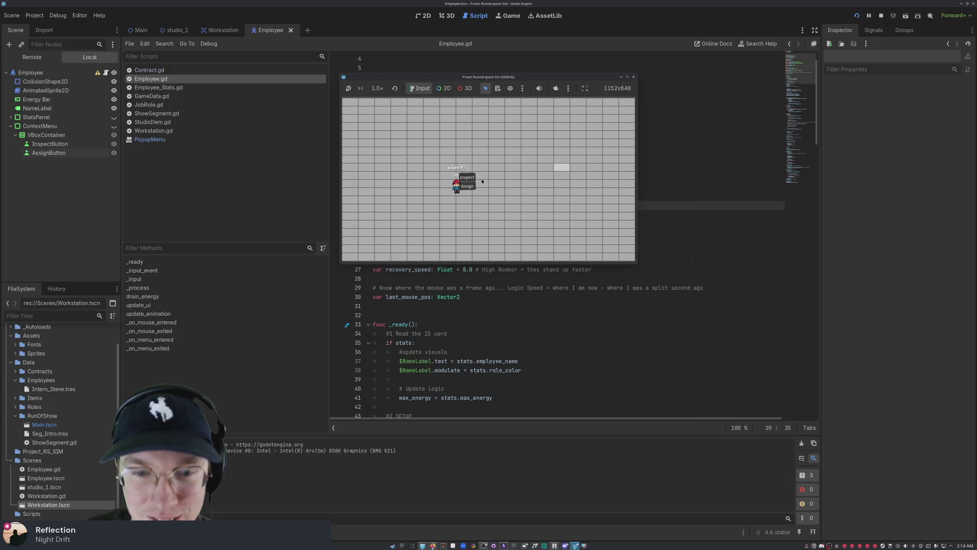
pyautogui.click(634, 77)
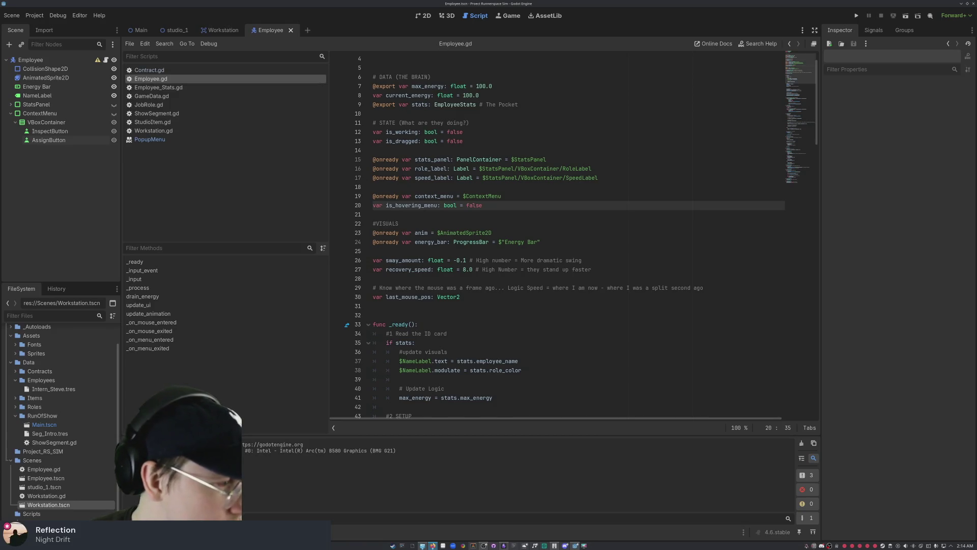
pyautogui.click(457, 232)
pyautogui.click(432, 297)
pyautogui.scroll(-20, 433, 297)
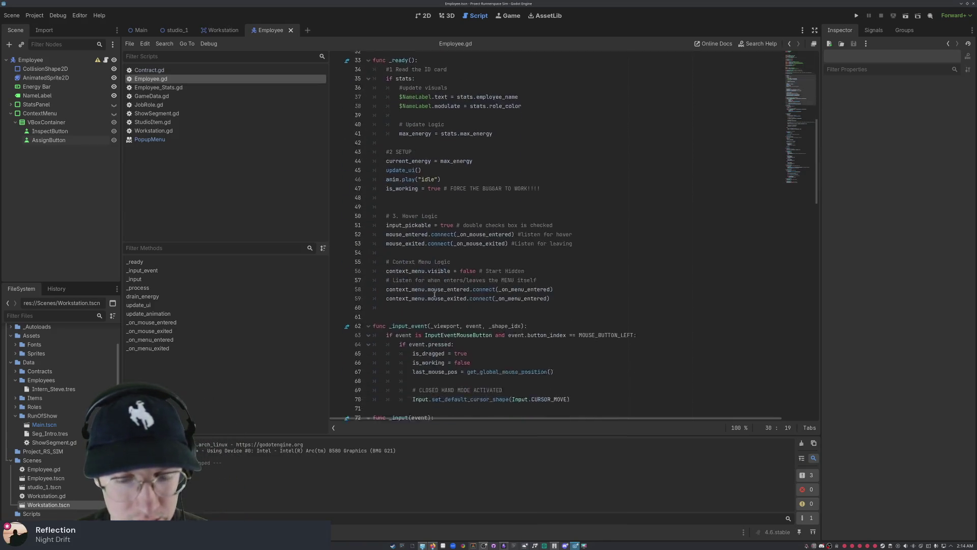
pyautogui.scroll(-5, 437, 301)
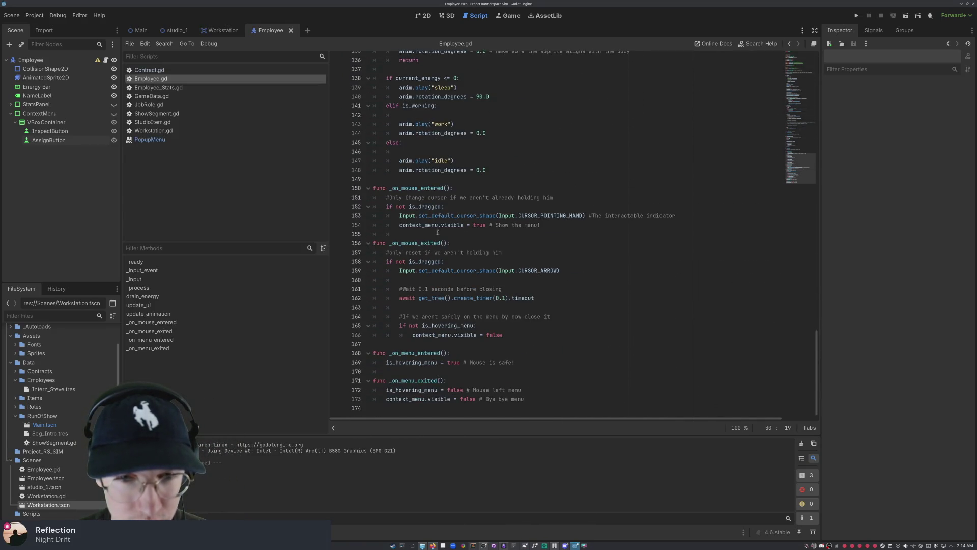
pyautogui.click(544, 311)
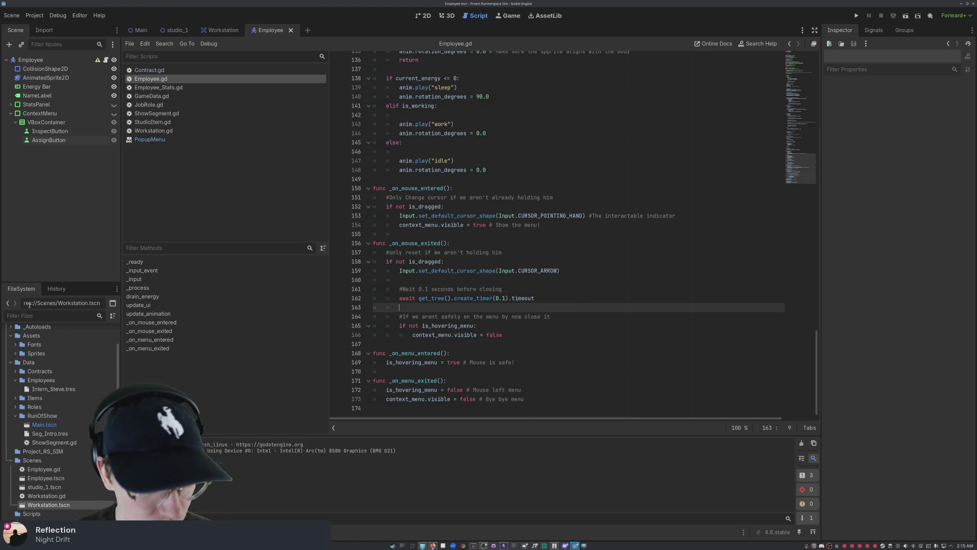
pyautogui.hotkey('ctrl', 'a')
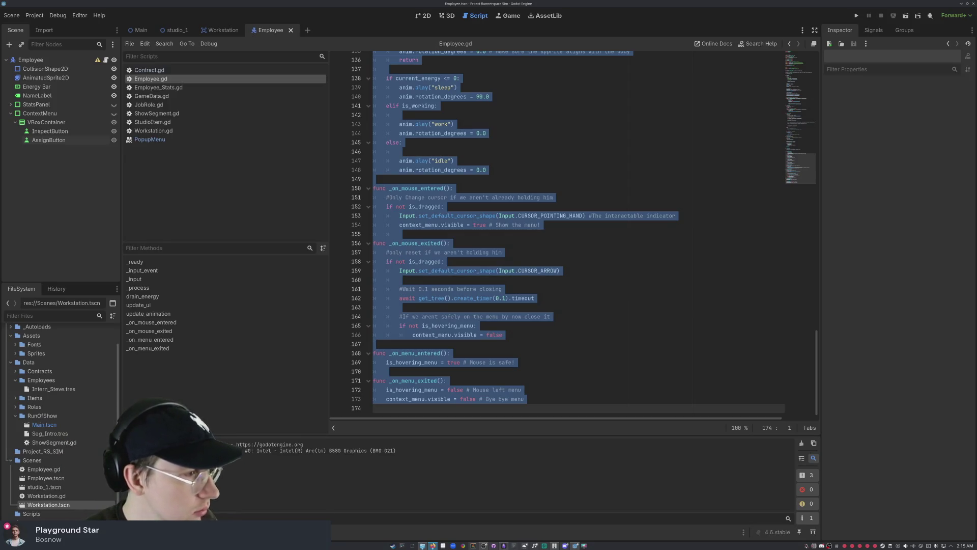
pyautogui.click(639, 251)
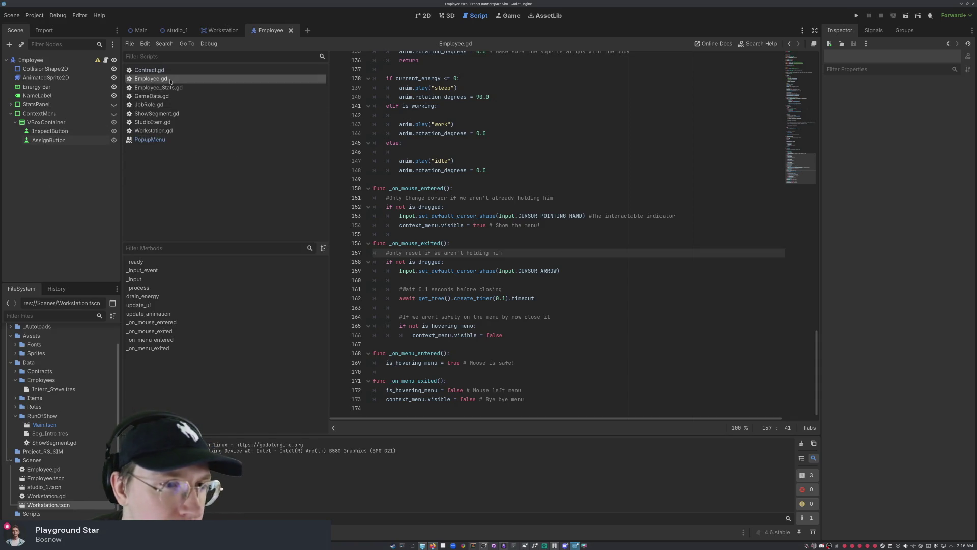
pyautogui.scroll(20, 504, 183)
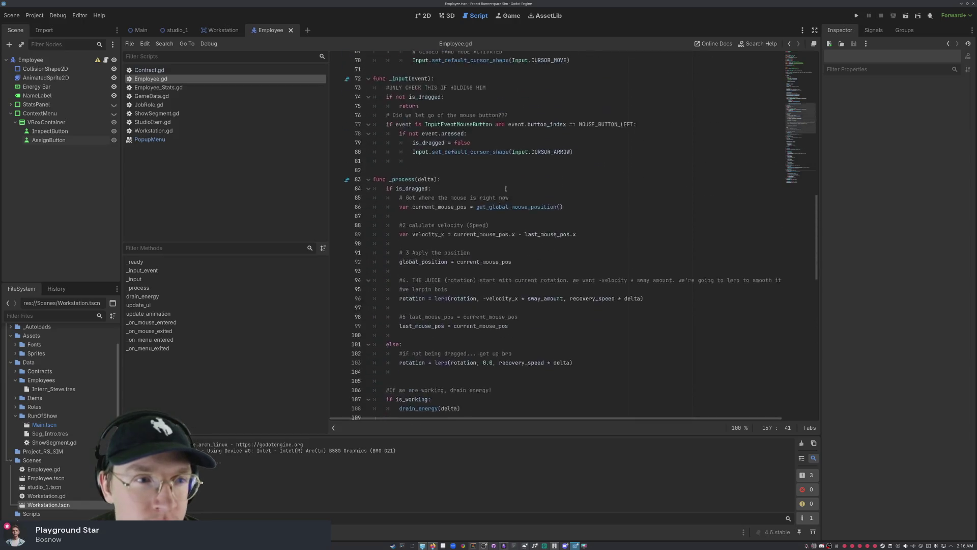
pyautogui.scroll(13, 504, 184)
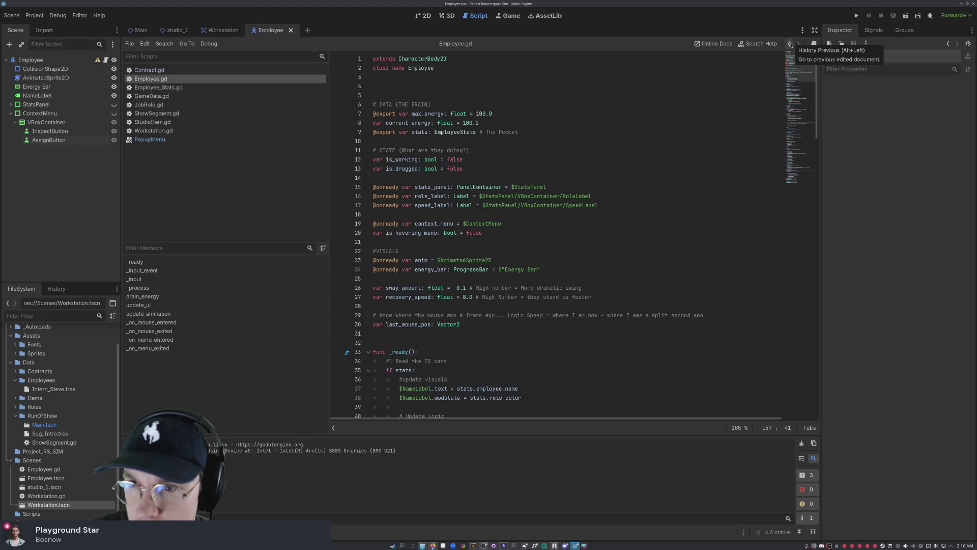
pyautogui.click(791, 44)
pyautogui.click(790, 45)
pyautogui.click(790, 44)
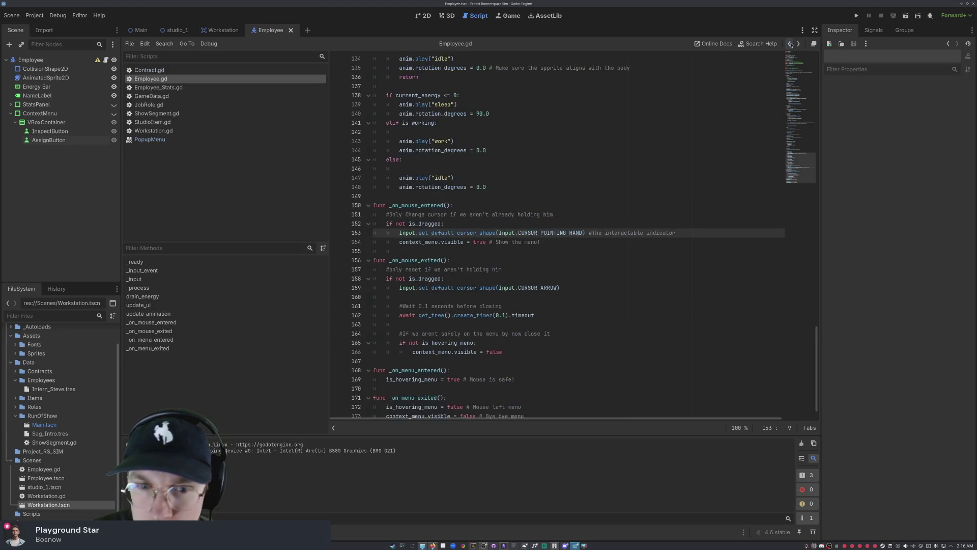
pyautogui.click(791, 45)
pyautogui.click(790, 44)
pyautogui.click(791, 44)
pyautogui.click(790, 44)
pyautogui.click(790, 44)
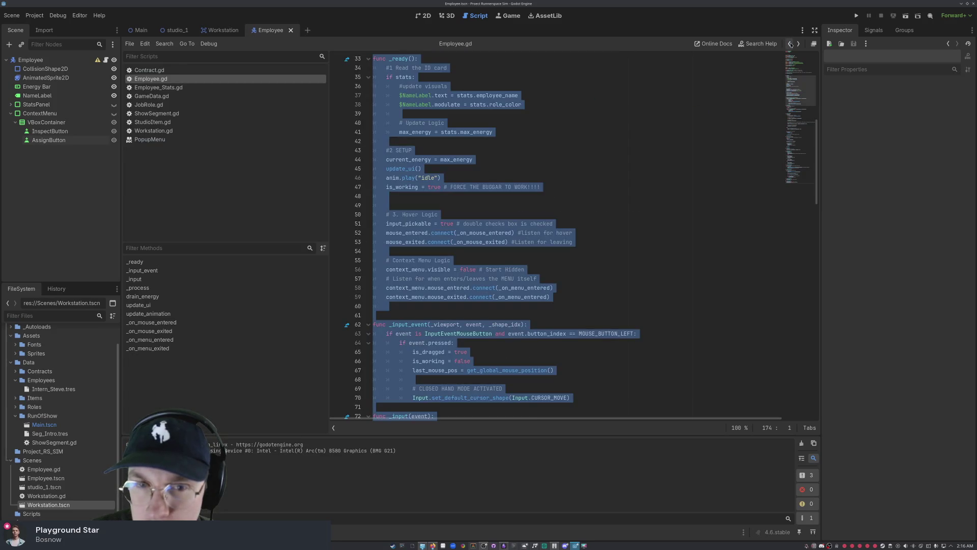
pyautogui.click(790, 44)
pyautogui.click(790, 44)
pyautogui.click(790, 45)
pyautogui.click(790, 44)
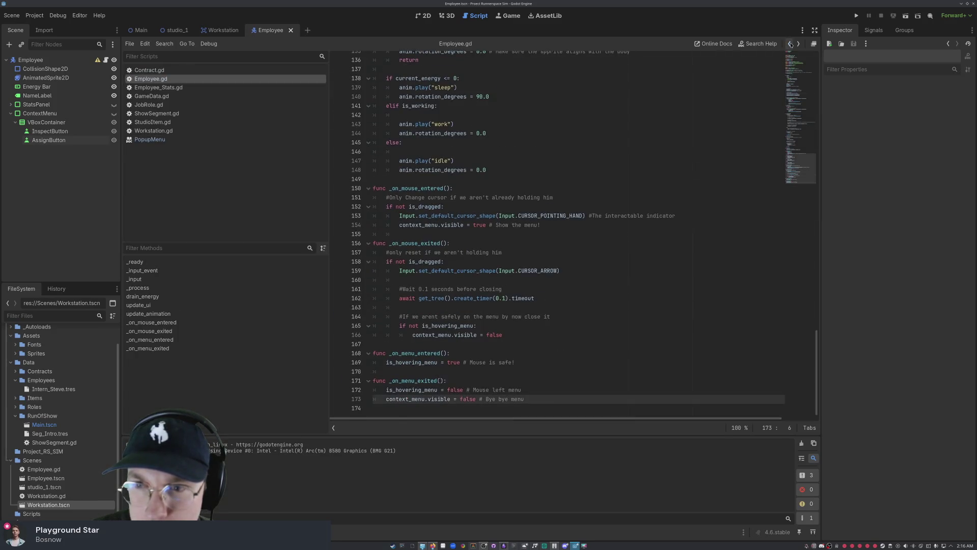
pyautogui.click(790, 44)
pyautogui.click(790, 44)
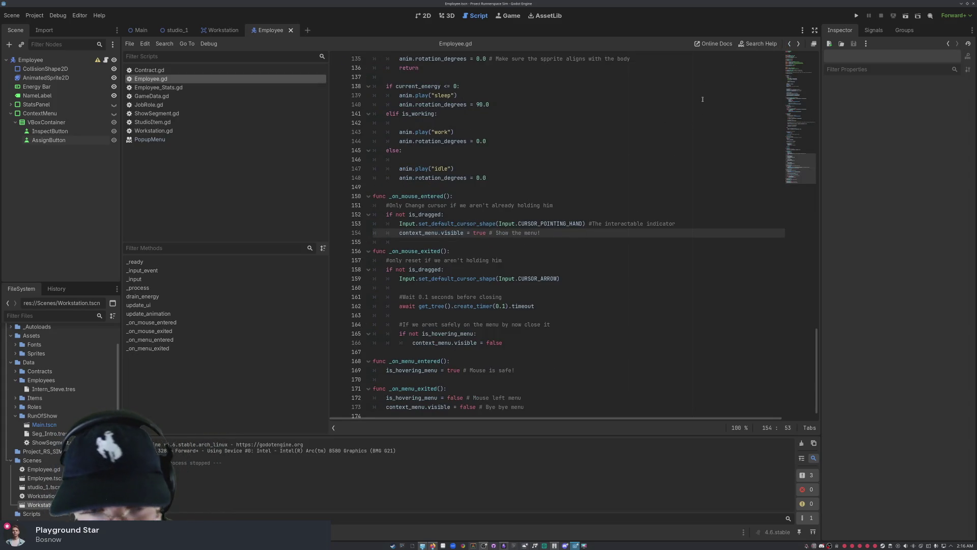
pyautogui.click(790, 44)
pyautogui.click(790, 45)
pyautogui.click(790, 45)
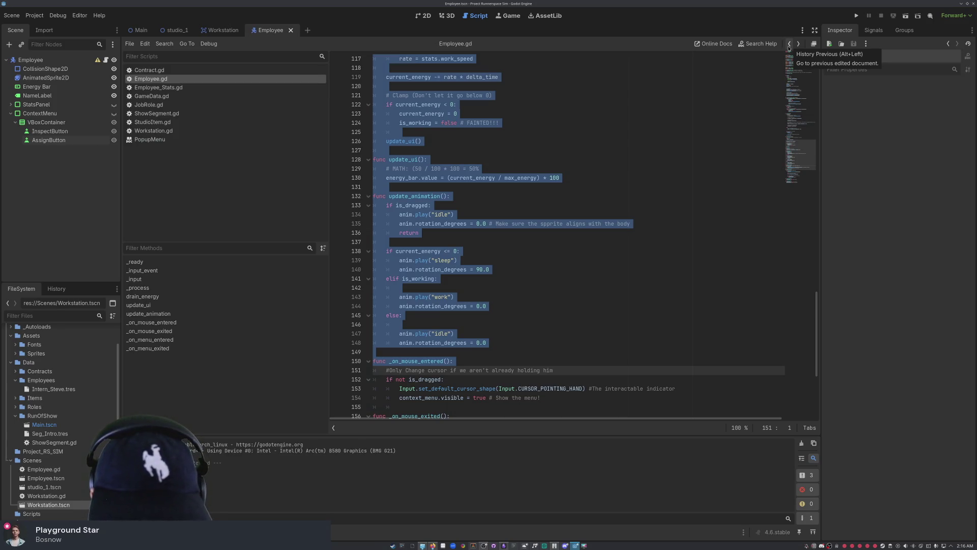
pyautogui.scroll(-3, 547, 266)
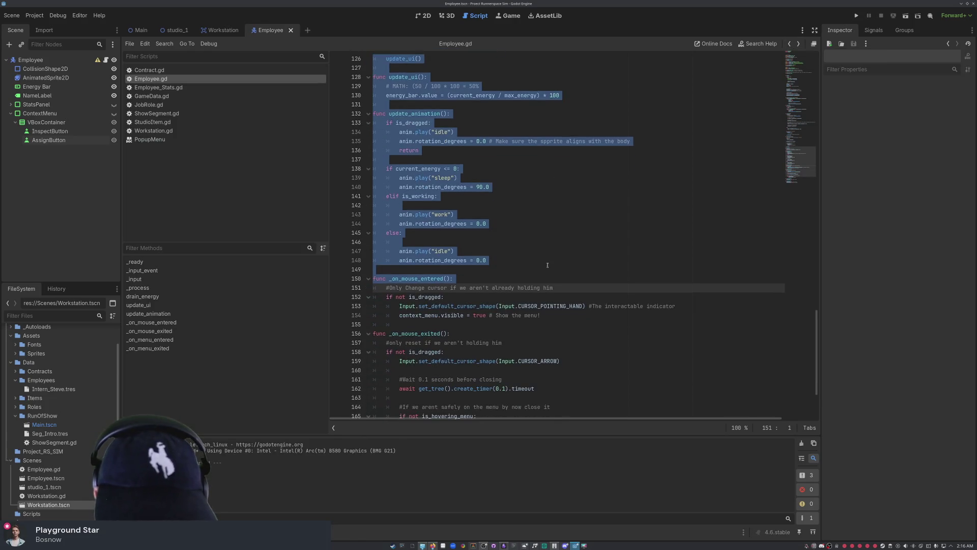
pyautogui.scroll(-3, 547, 265)
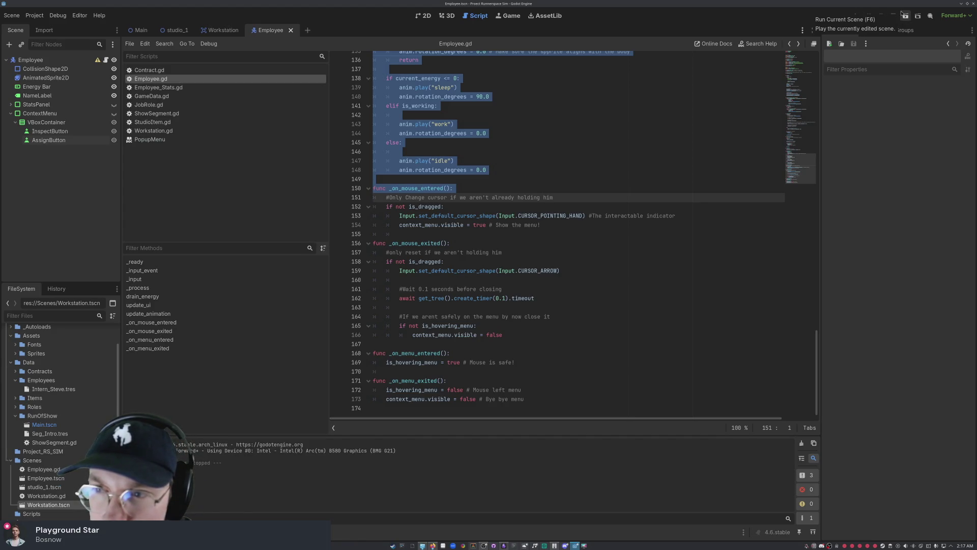
pyautogui.click(857, 17)
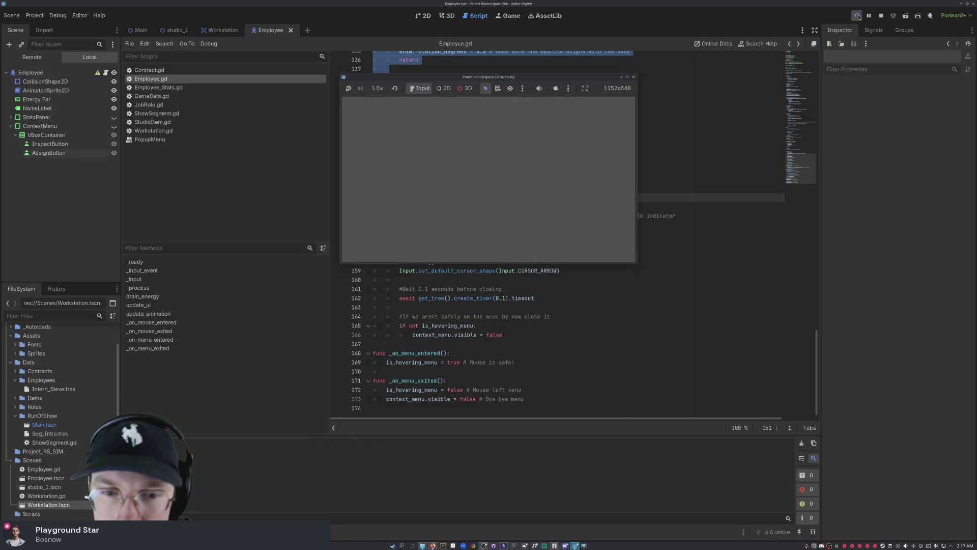
pyautogui.click(490, 173)
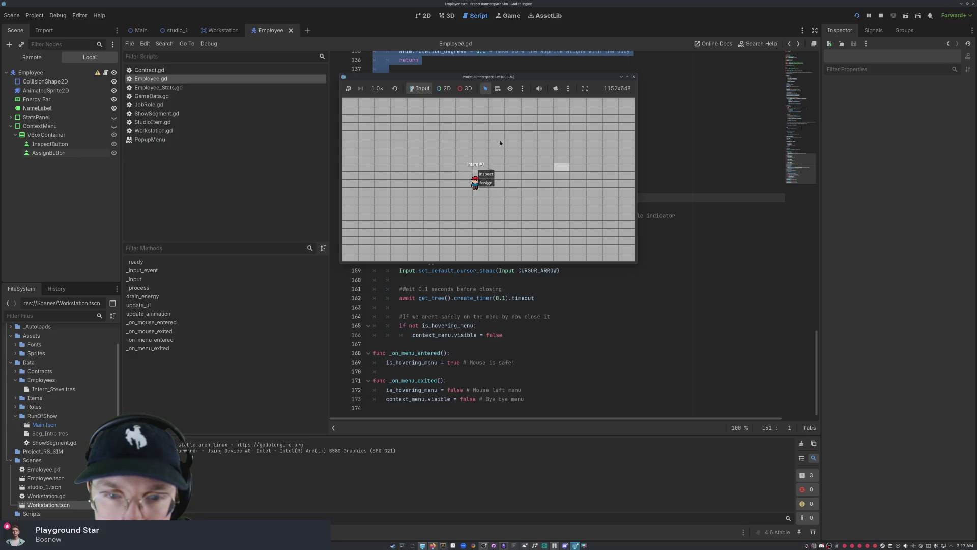
pyautogui.click(634, 77)
pyautogui.click(789, 44)
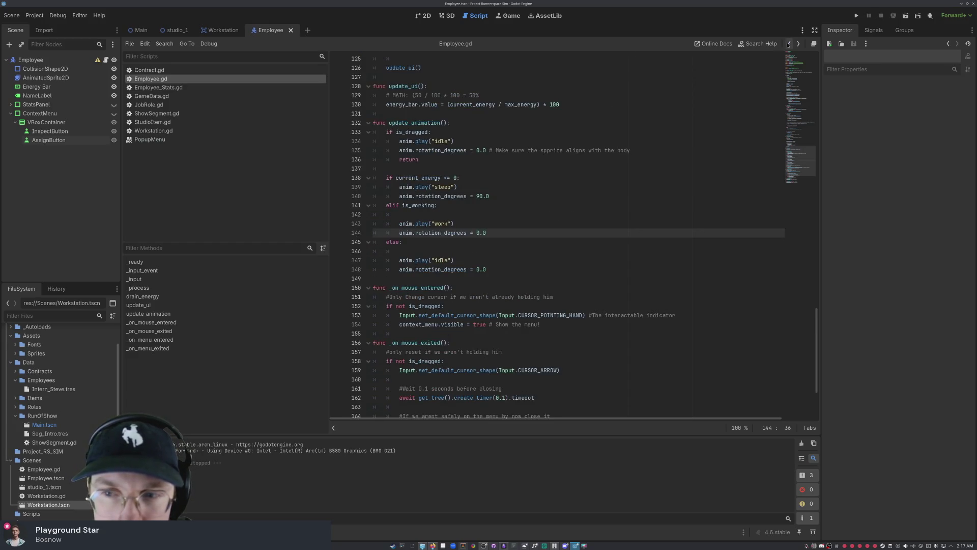
pyautogui.click(799, 43)
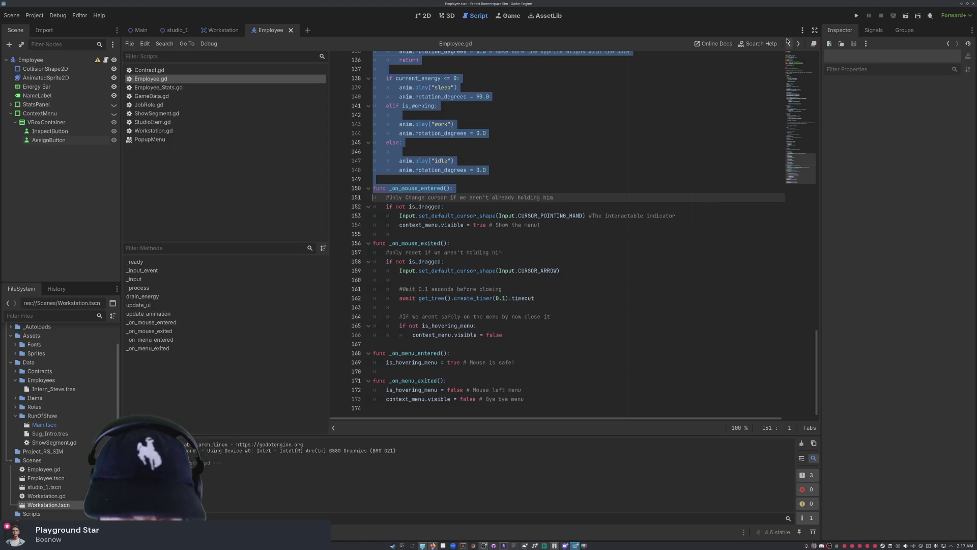
pyautogui.click(789, 43)
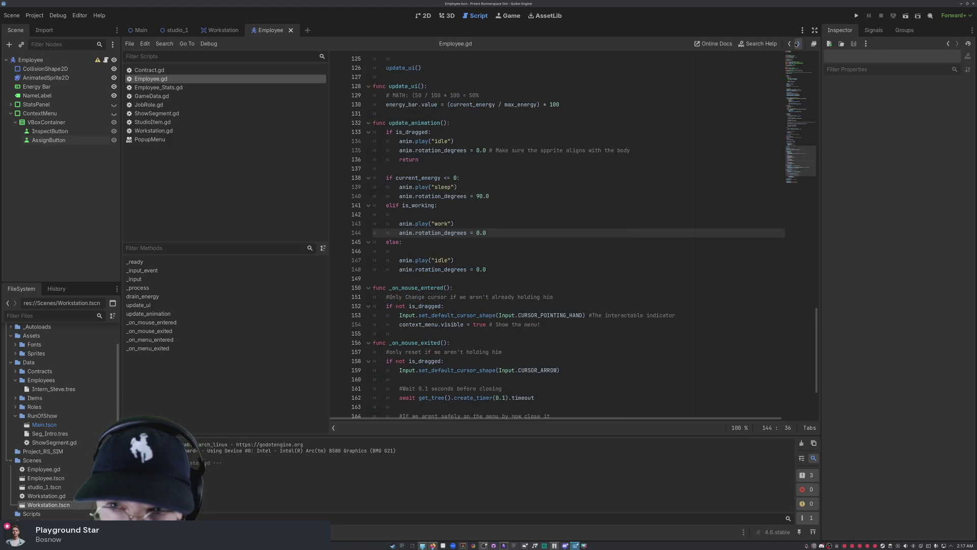
pyautogui.click(799, 44)
pyautogui.scroll(3, 602, 245)
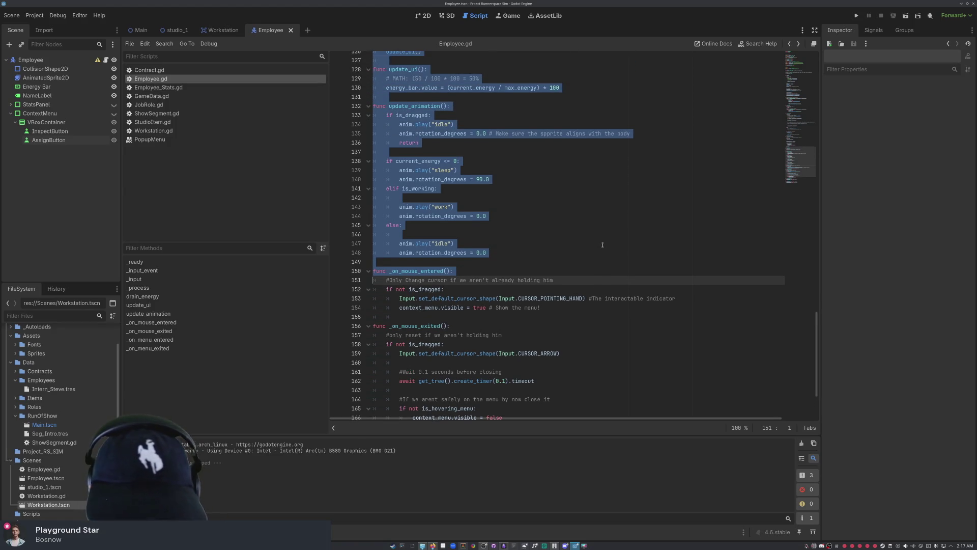
pyautogui.scroll(3, 602, 244)
pyautogui.scroll(3, 602, 245)
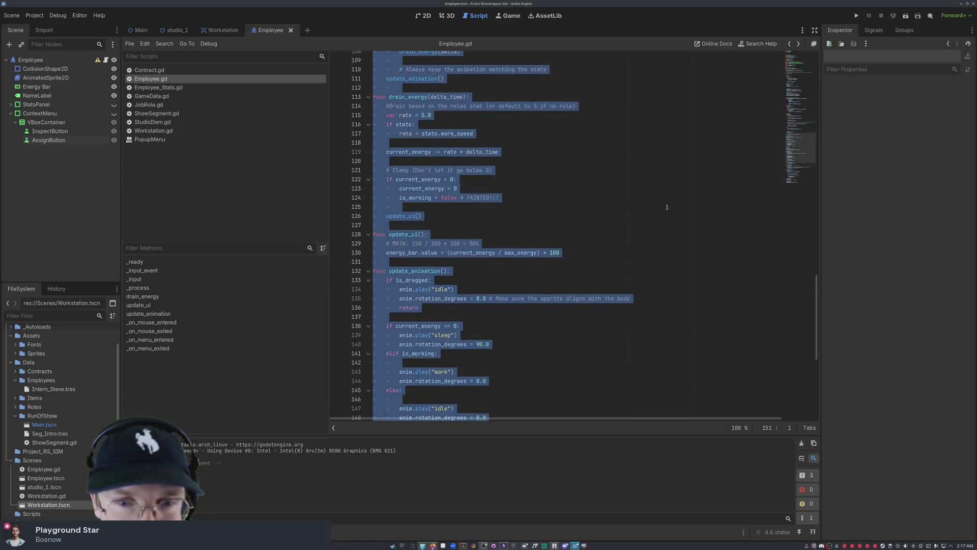
pyautogui.press('Escape')
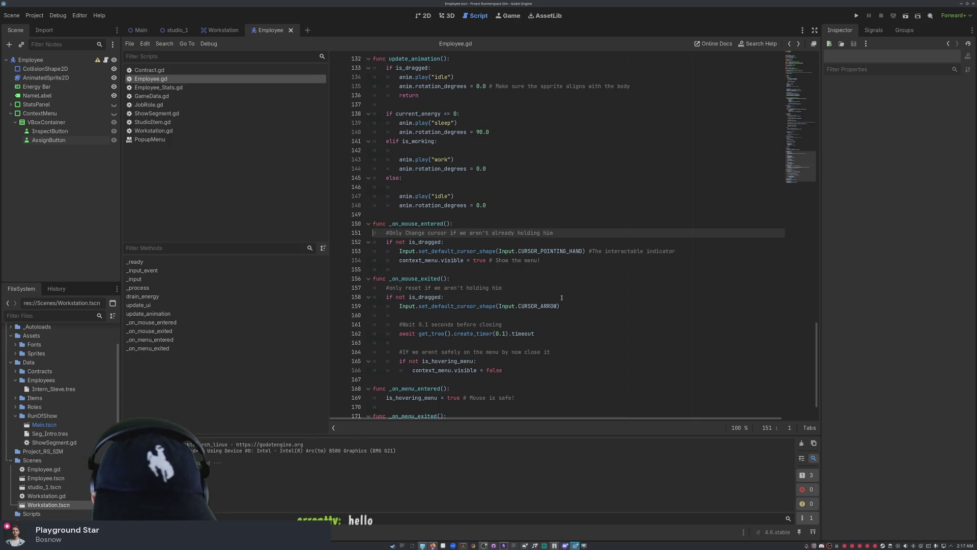
pyautogui.scroll(2, 561, 297)
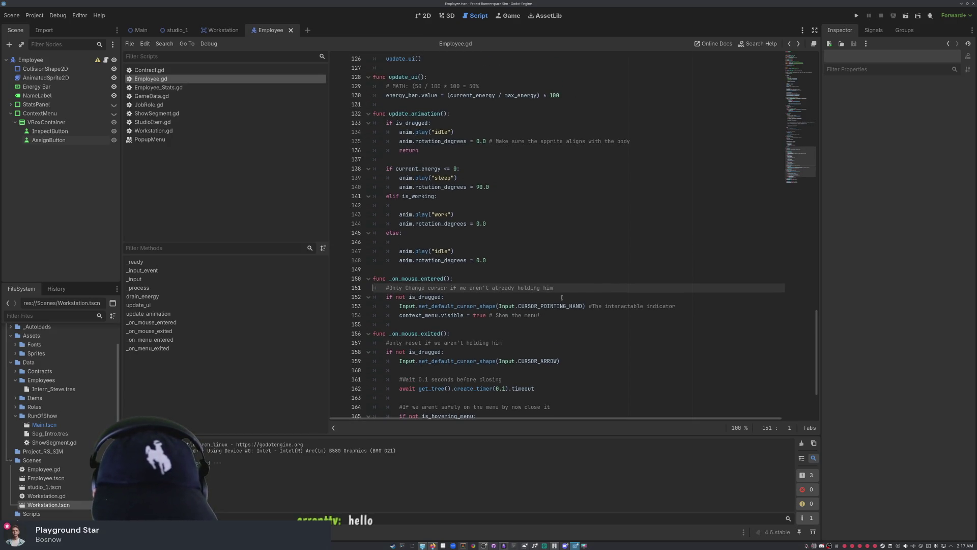
pyautogui.scroll(-1, 561, 297)
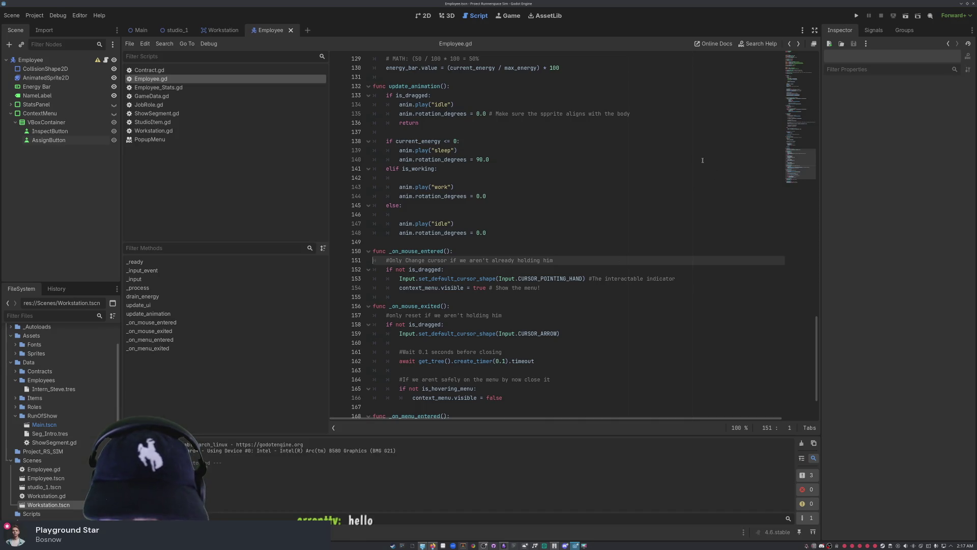
pyautogui.scroll(-2, 669, 146)
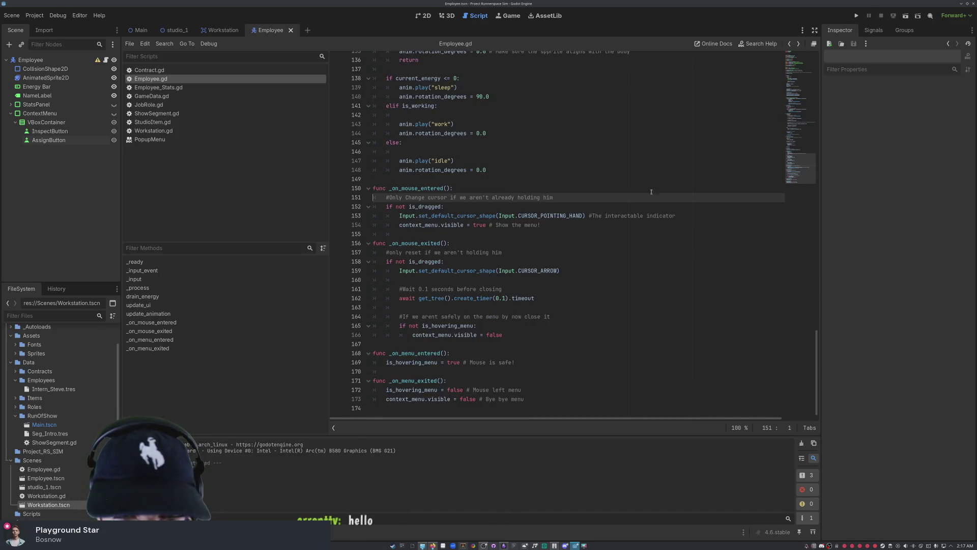
pyautogui.scroll(15, 651, 192)
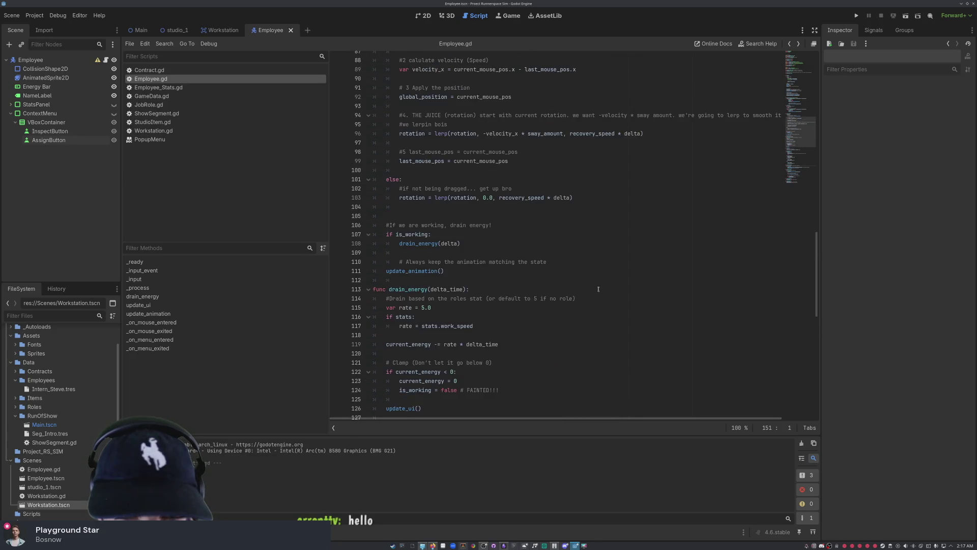
pyautogui.scroll(20, 598, 289)
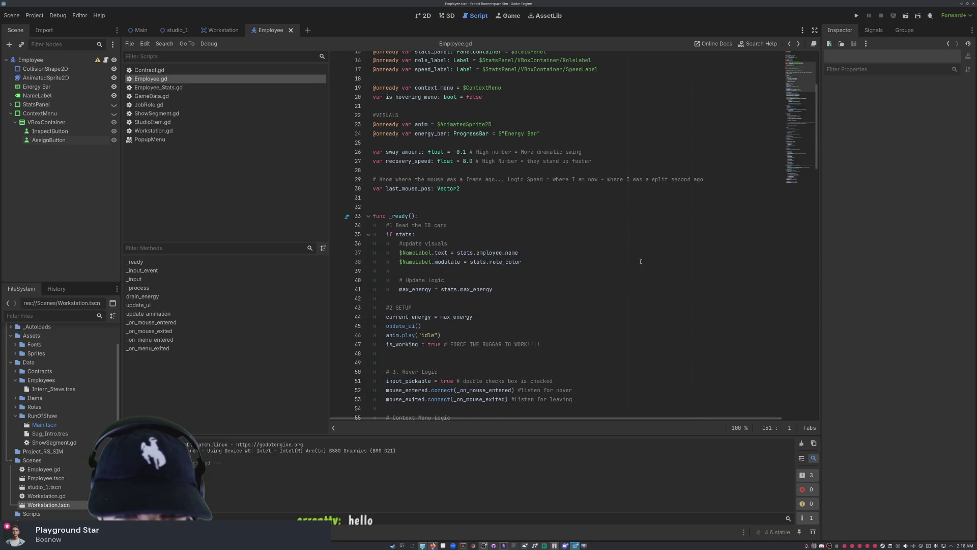
pyautogui.scroll(-9, 641, 261)
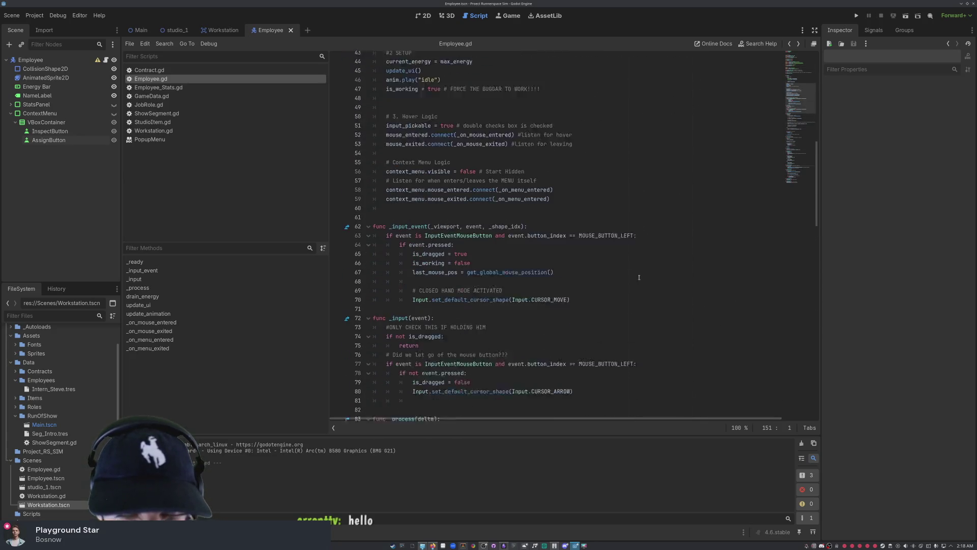
pyautogui.click(798, 44)
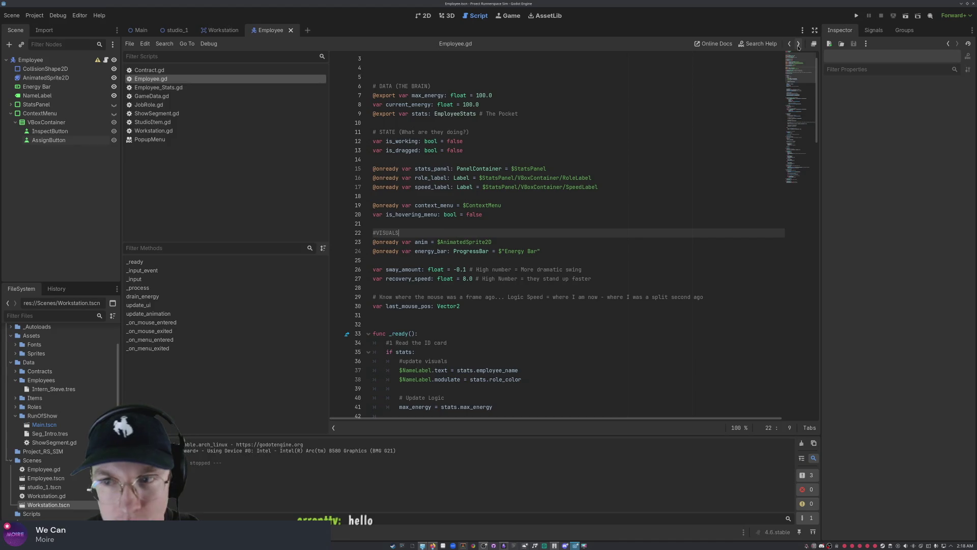
pyautogui.scroll(1, 494, 229)
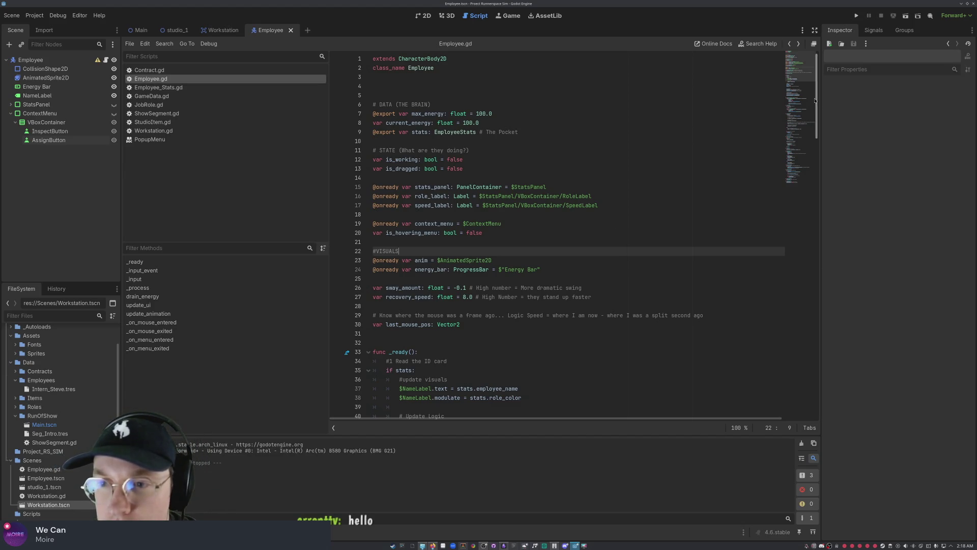
pyautogui.scroll(-3, 634, 158)
pyautogui.scroll(3, 633, 158)
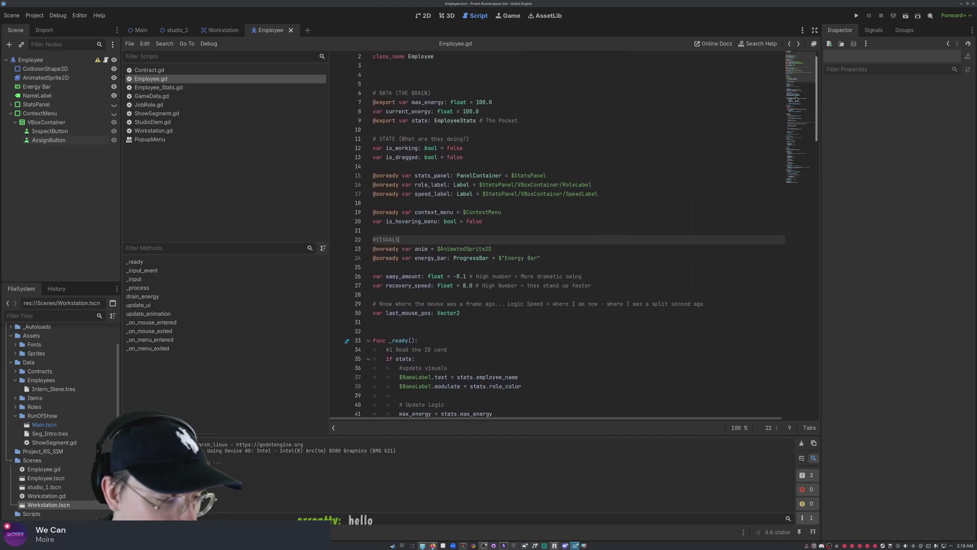
pyautogui.scroll(-5, 634, 159)
pyautogui.scroll(-3, 634, 158)
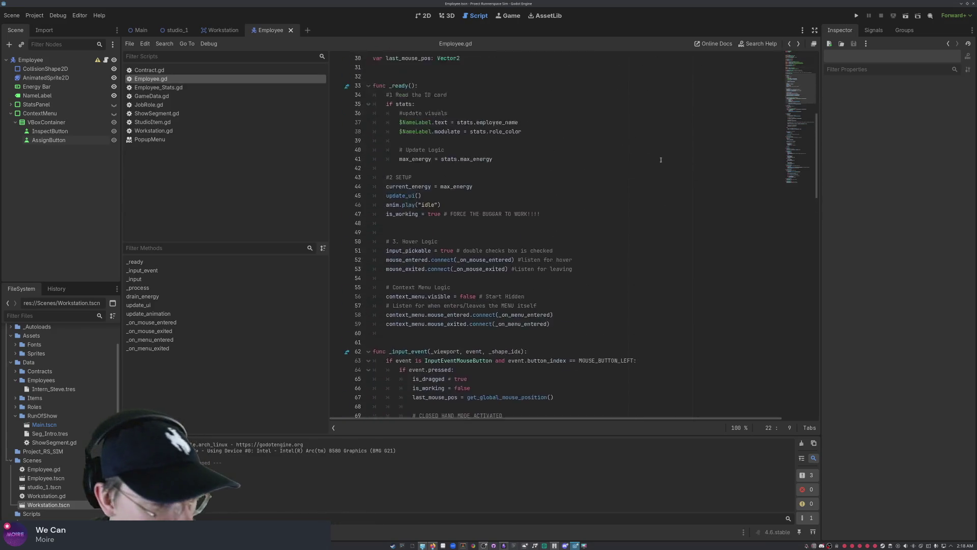
pyautogui.scroll(7, 647, 173)
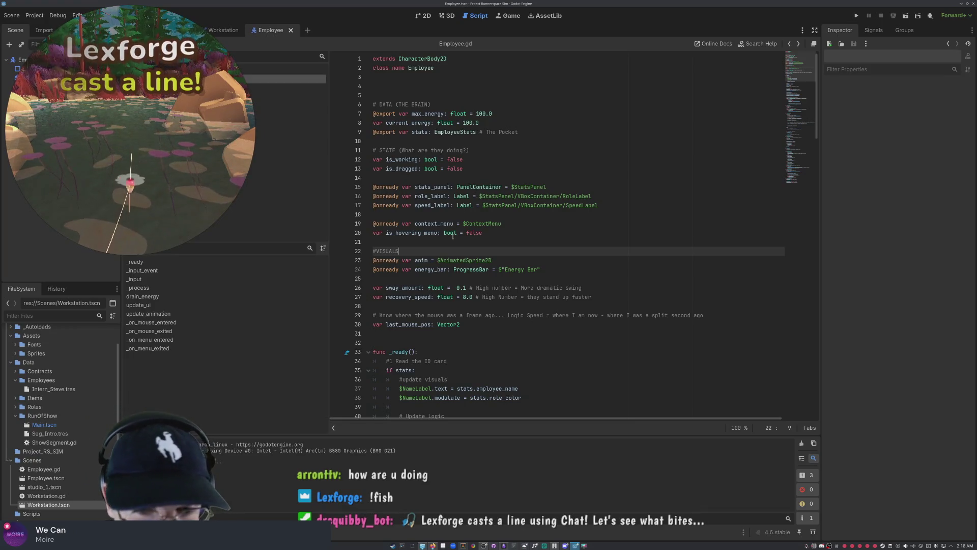
pyautogui.scroll(-5, 456, 235)
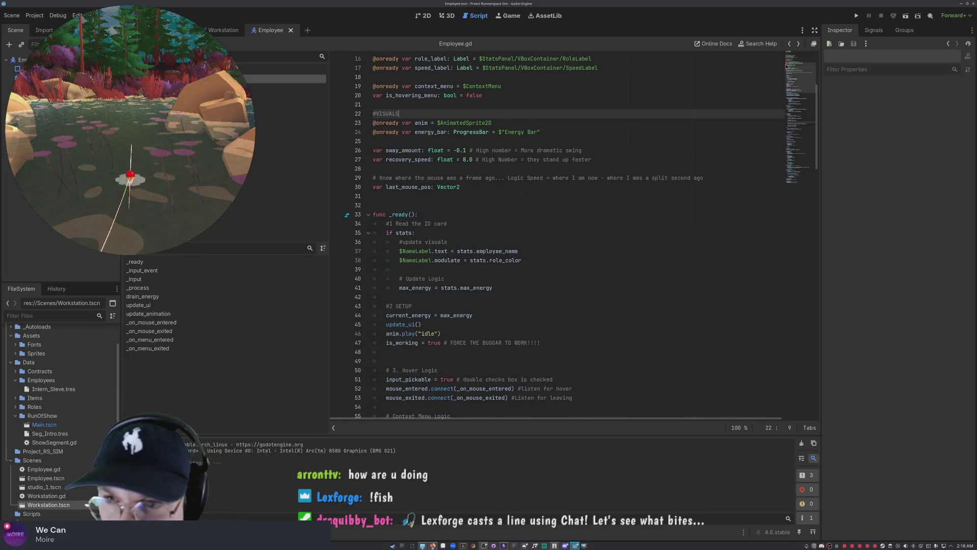
pyautogui.click(799, 44)
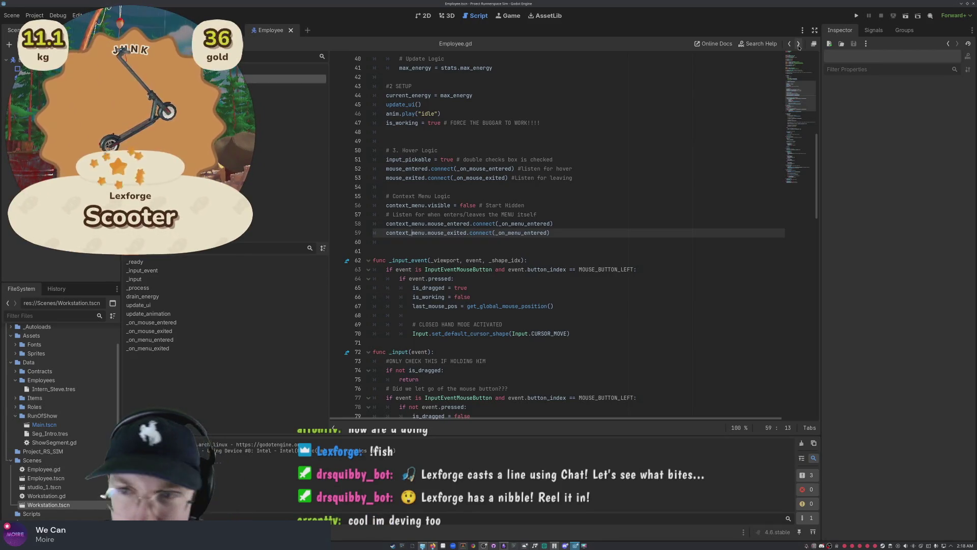
pyautogui.scroll(-10, 536, 209)
pyautogui.scroll(-20, 536, 209)
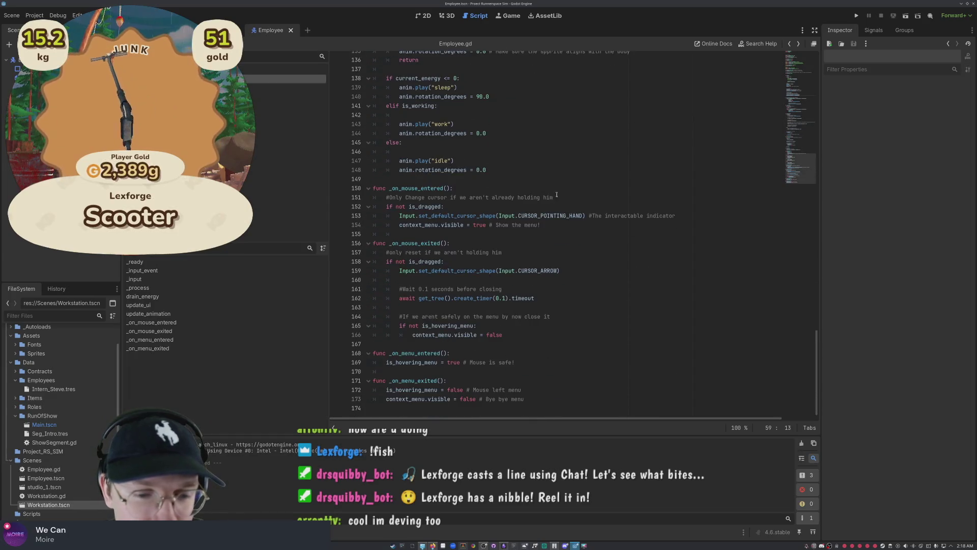
pyautogui.scroll(18, 434, 412)
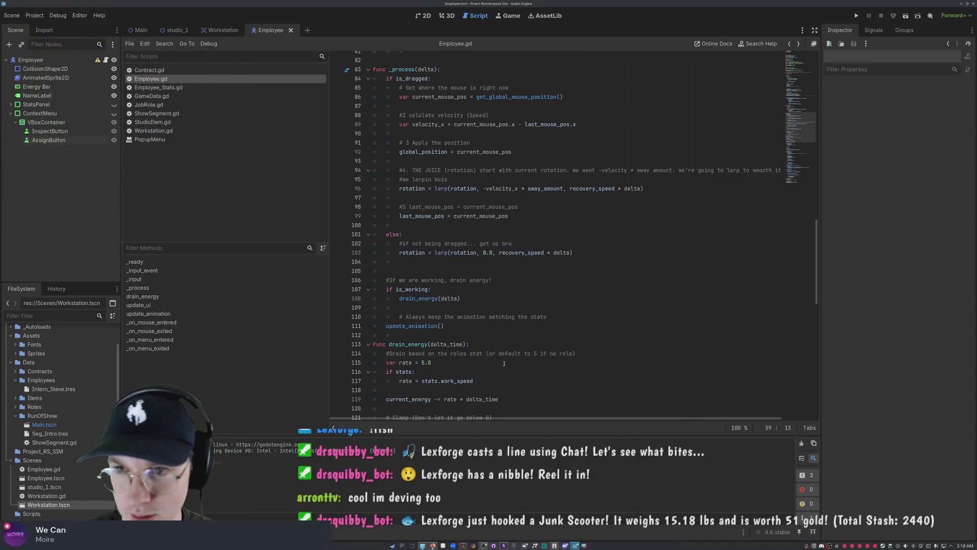
pyautogui.scroll(-11, 591, 252)
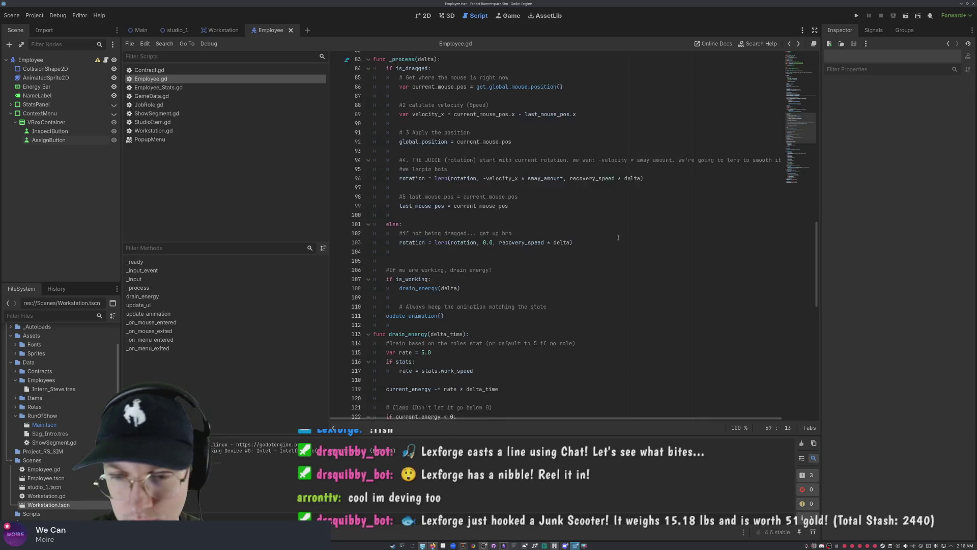
pyautogui.scroll(-7, 591, 252)
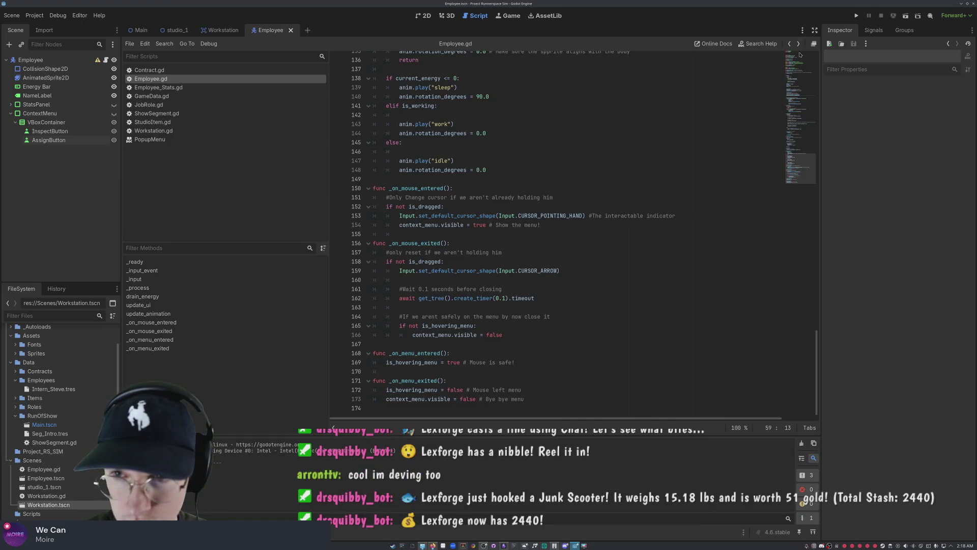
pyautogui.click(800, 76)
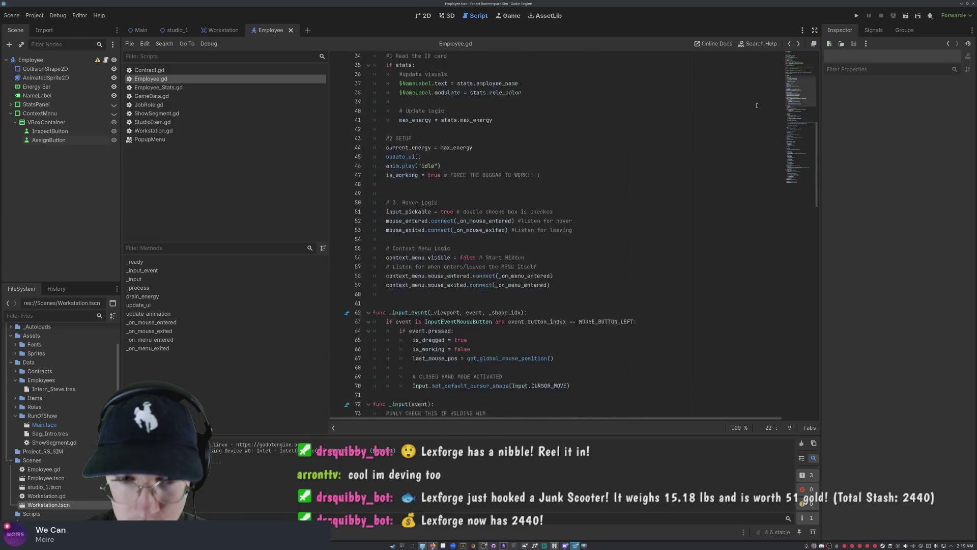
pyautogui.scroll(-20, 757, 105)
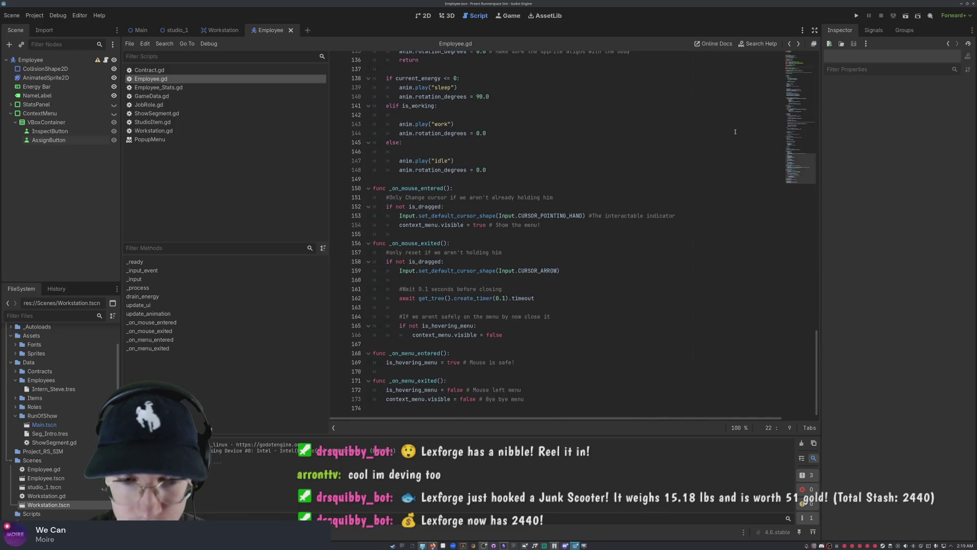
pyautogui.moveTo(387, 61); pyautogui.dragTo(373, 197)
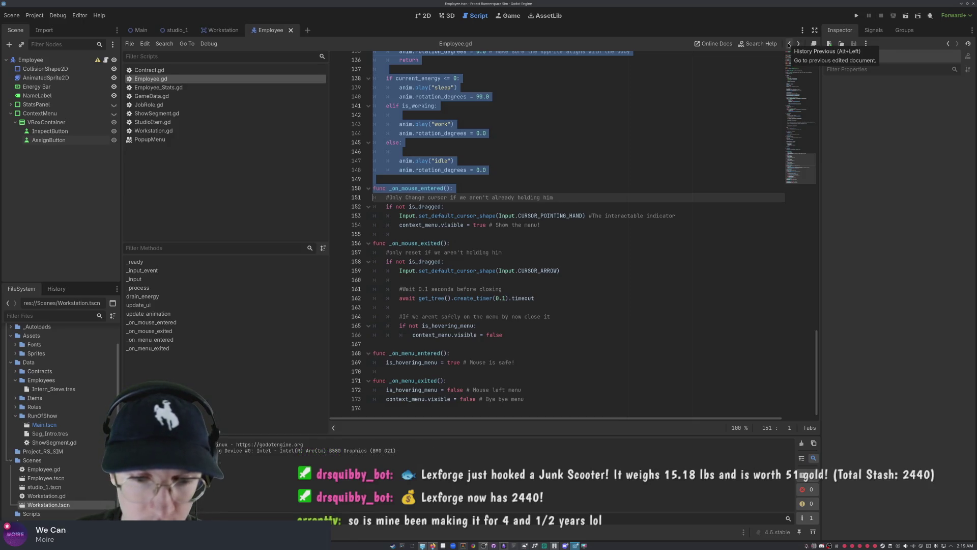
pyautogui.click(789, 45)
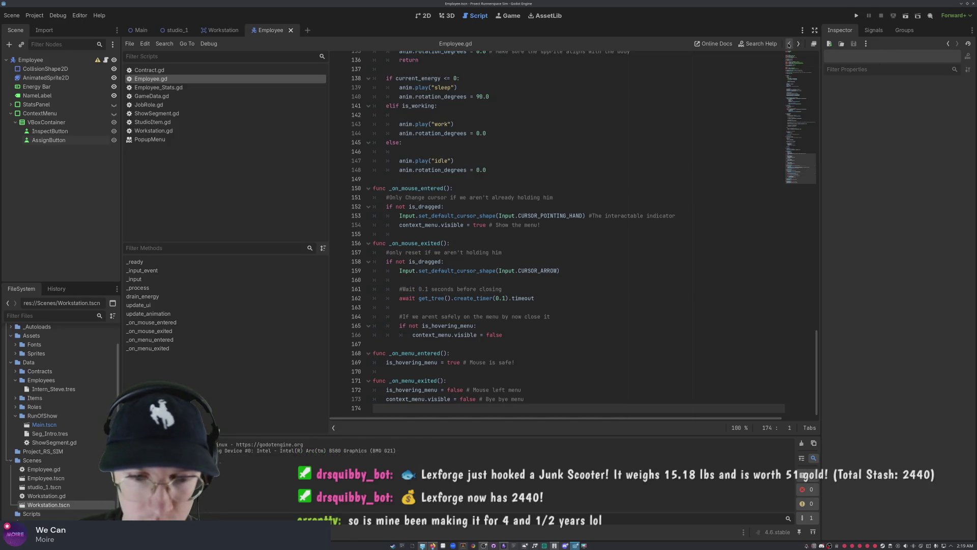
# Step back from line 151 to the top of Employee.gd and skim its opening lines.
pyautogui.click(789, 44)
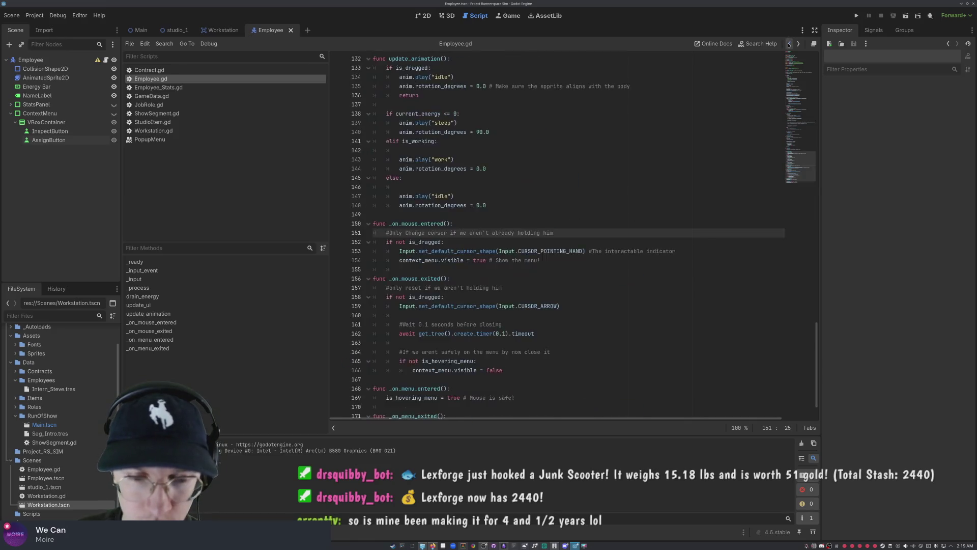
pyautogui.click(789, 44)
pyautogui.scroll(-20, 642, 214)
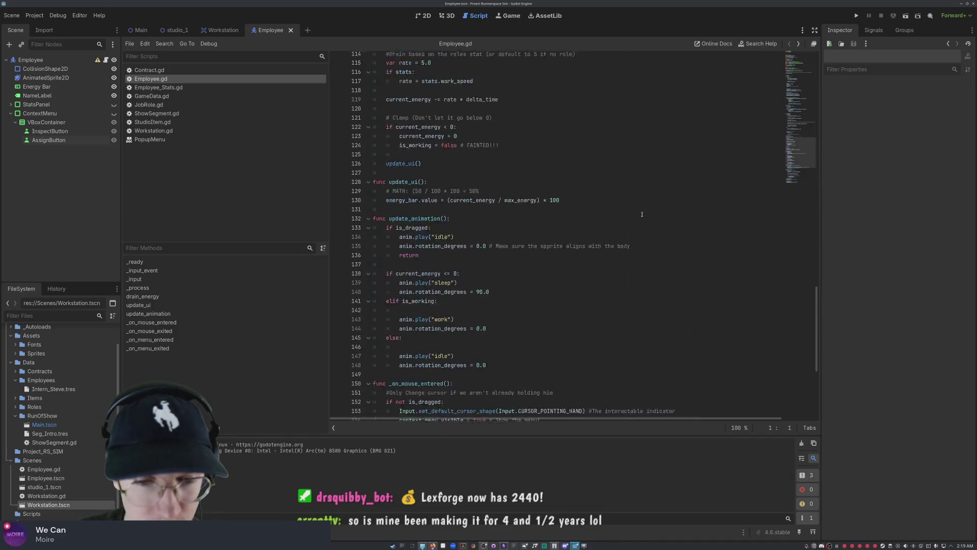
pyautogui.scroll(-7, 642, 214)
pyautogui.scroll(20, 459, 366)
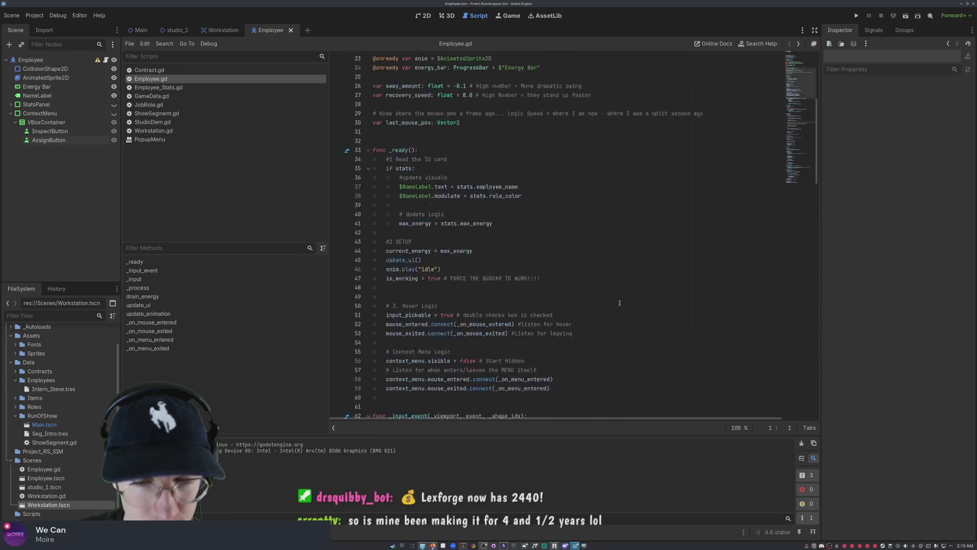
pyautogui.scroll(5, 619, 302)
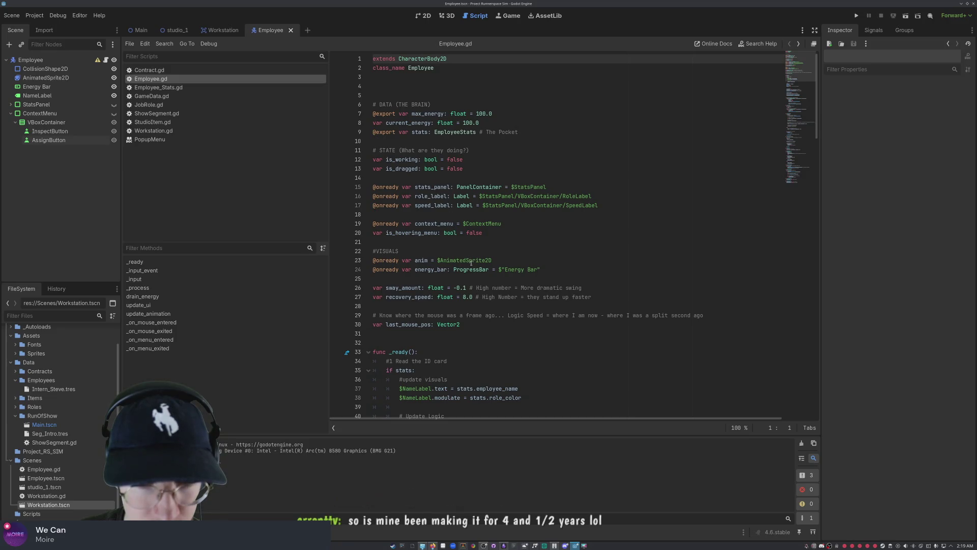
pyautogui.scroll(-3, 467, 257)
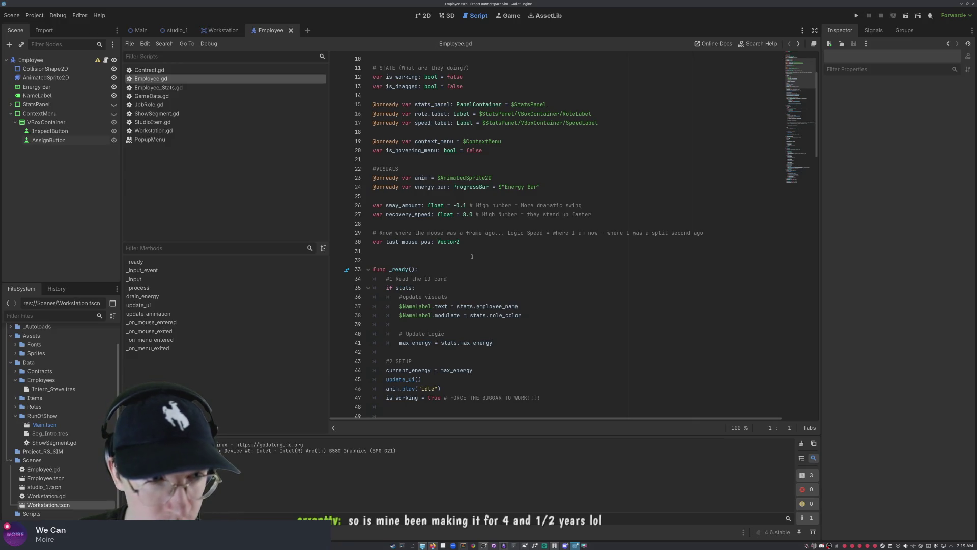
# Step forward through the recorded editing positions to line 159 near the script's end.
pyautogui.click(799, 44)
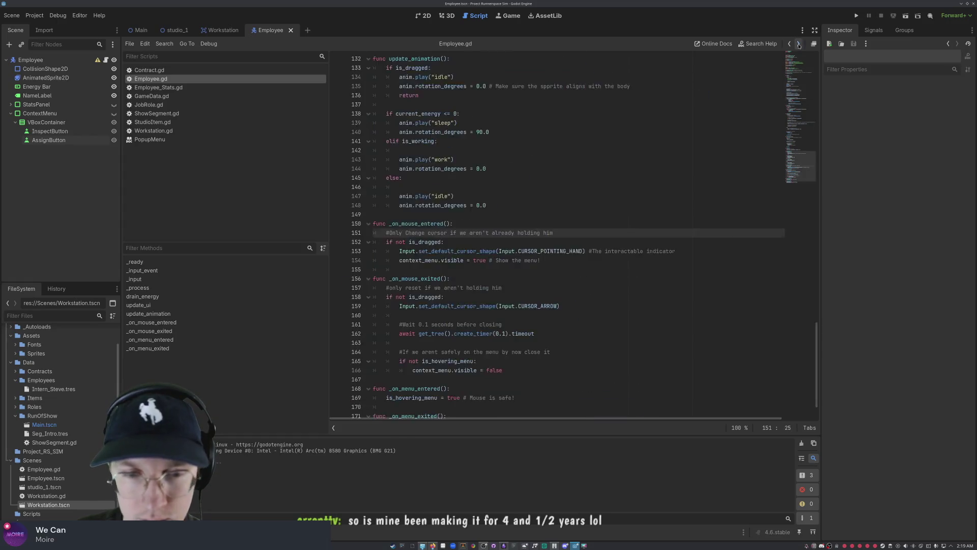
pyautogui.click(799, 45)
pyautogui.click(798, 45)
pyautogui.click(798, 44)
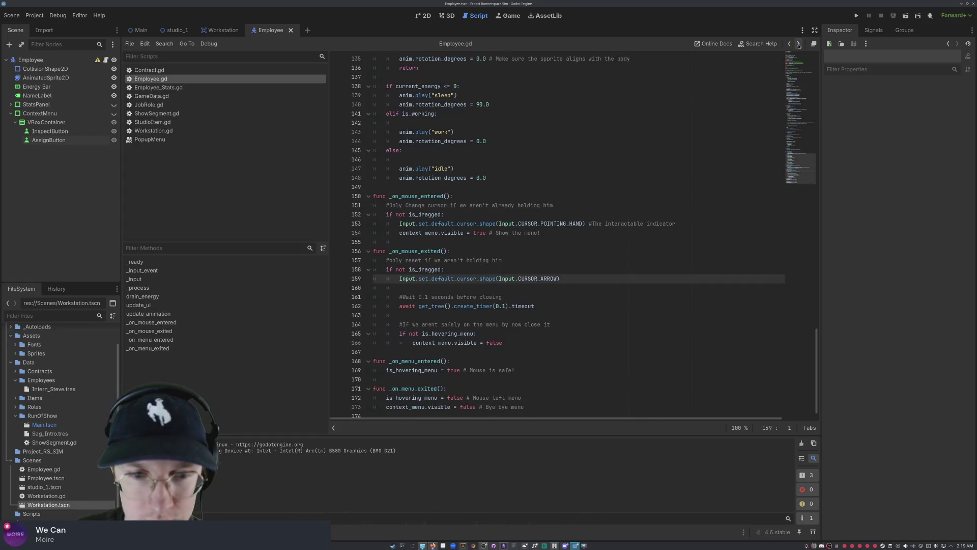
pyautogui.click(798, 44)
pyautogui.click(799, 44)
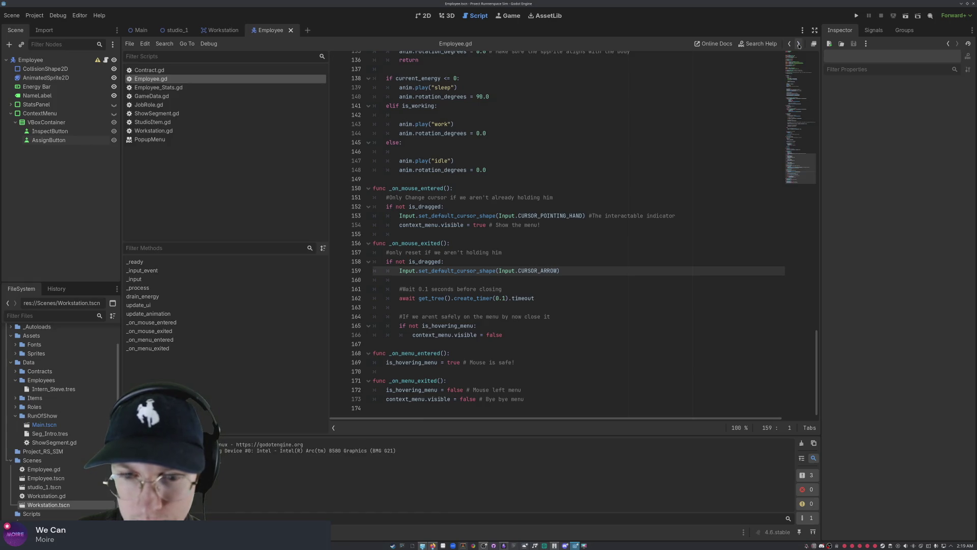
pyautogui.click(798, 44)
pyautogui.click(798, 44)
pyautogui.click(798, 44)
pyautogui.click(798, 44)
pyautogui.click(799, 44)
pyautogui.click(799, 44)
# Cycle on through the navigation history until Employee.gd's first line shows again.
pyautogui.click(799, 44)
pyautogui.click(798, 44)
pyautogui.click(798, 44)
pyautogui.click(798, 44)
pyautogui.click(798, 45)
pyautogui.click(798, 44)
pyautogui.click(799, 44)
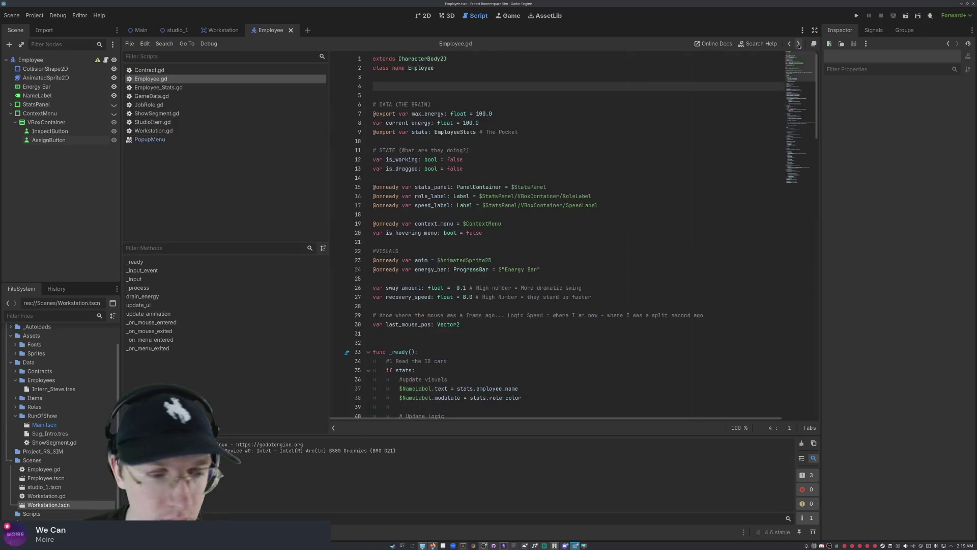
pyautogui.click(798, 44)
pyautogui.click(798, 45)
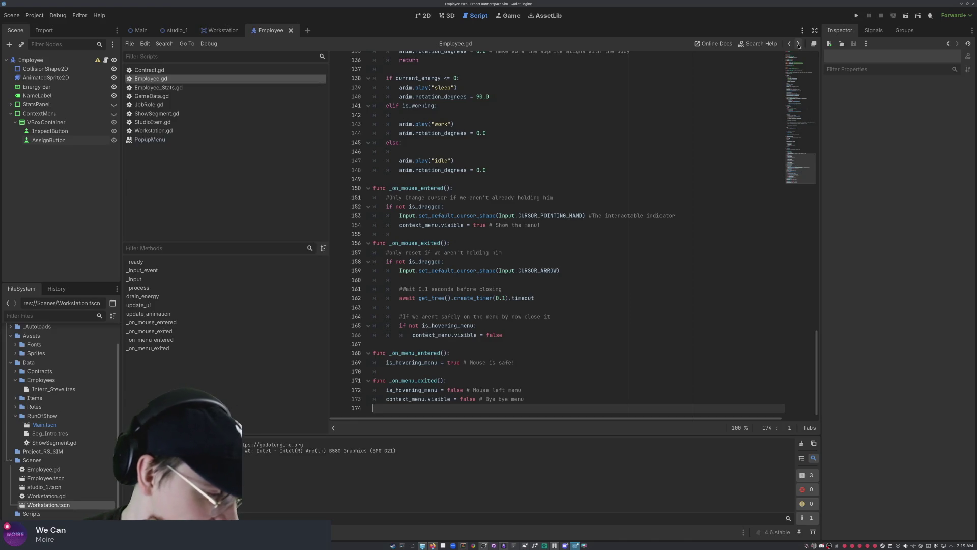
pyautogui.click(798, 44)
pyautogui.click(799, 44)
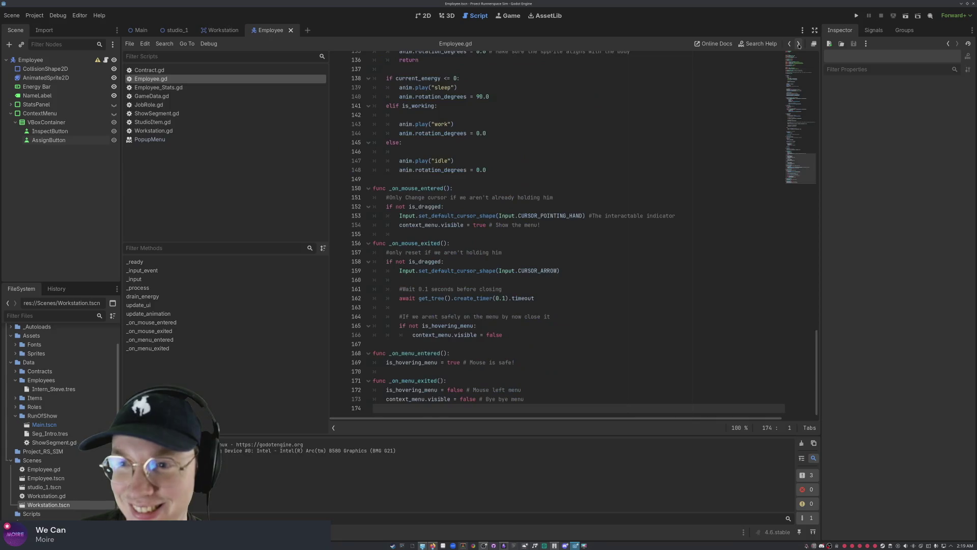
pyautogui.click(798, 44)
pyautogui.click(798, 45)
pyautogui.click(798, 44)
pyautogui.click(799, 44)
pyautogui.click(798, 44)
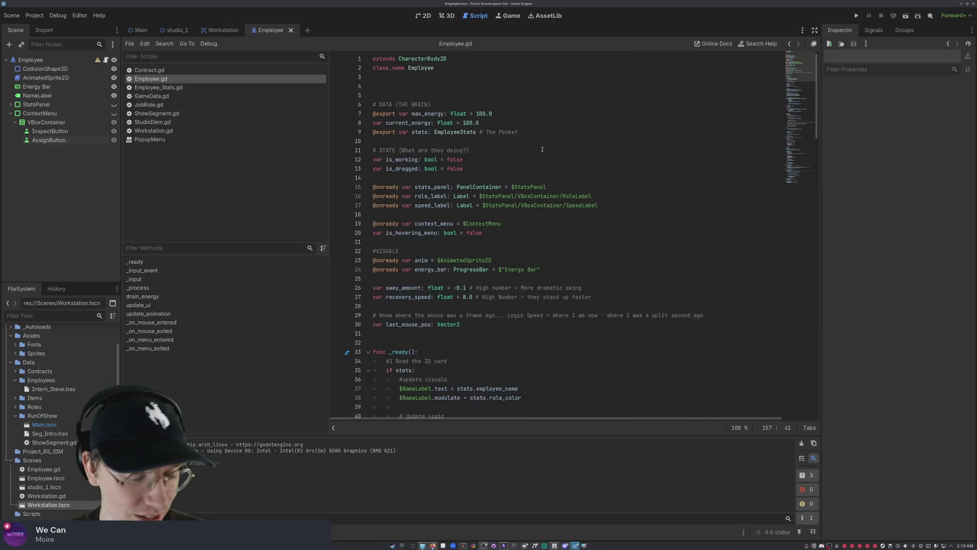
pyautogui.click(544, 206)
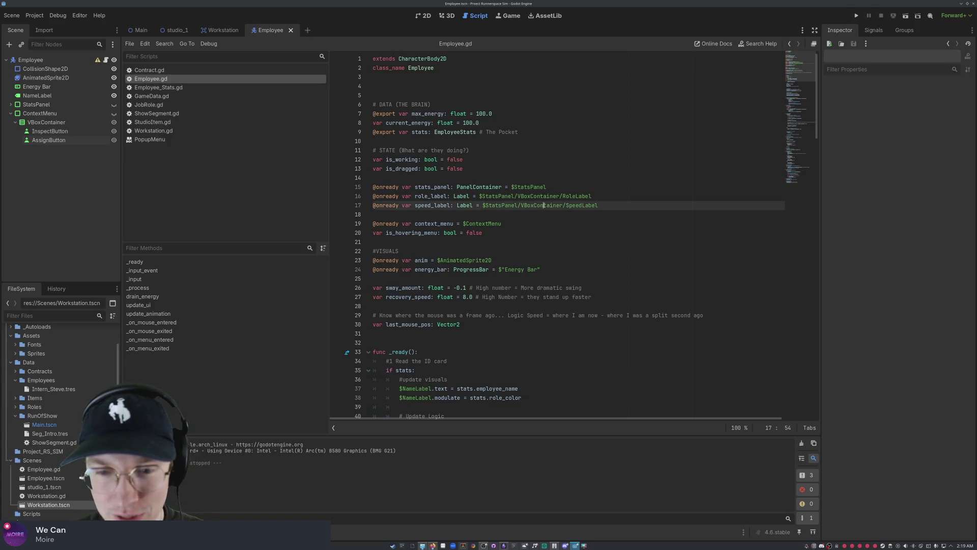
pyautogui.click(640, 205)
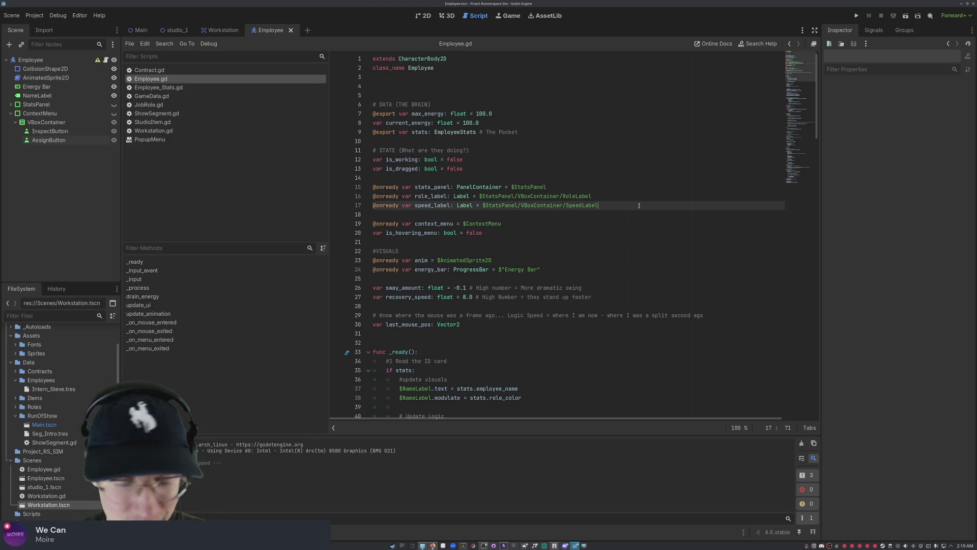
pyautogui.press('Down')
pyautogui.press('Down')
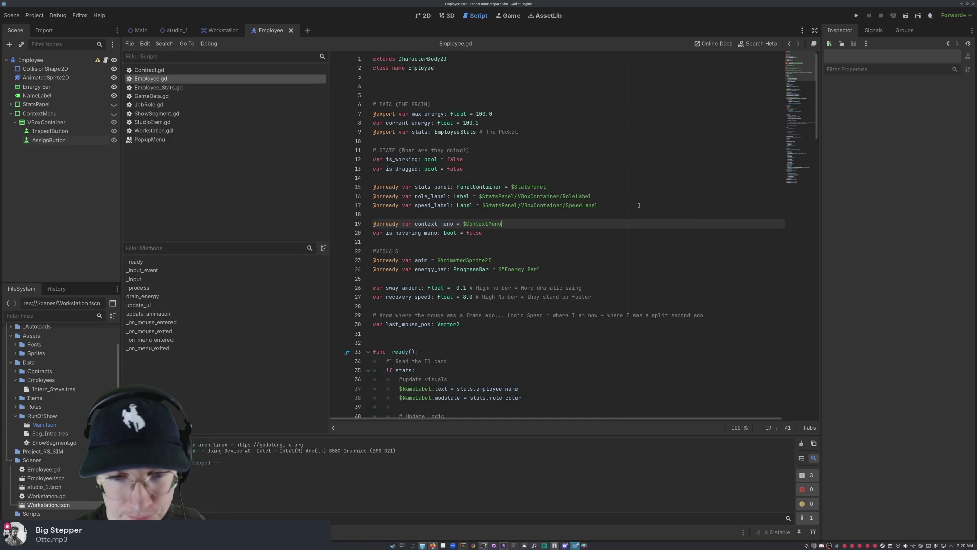
pyautogui.scroll(-4, 514, 283)
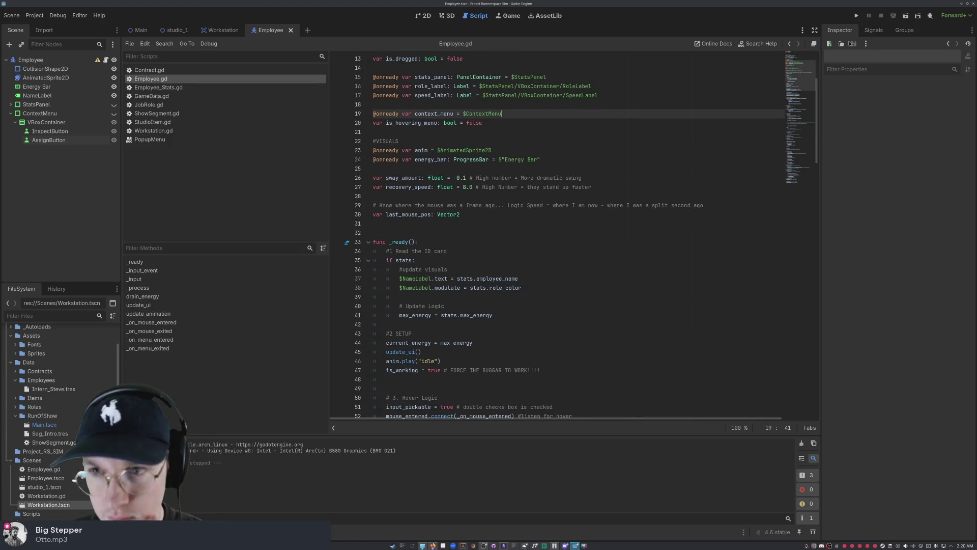
pyautogui.scroll(-1, 568, 199)
pyautogui.scroll(-7, 506, 145)
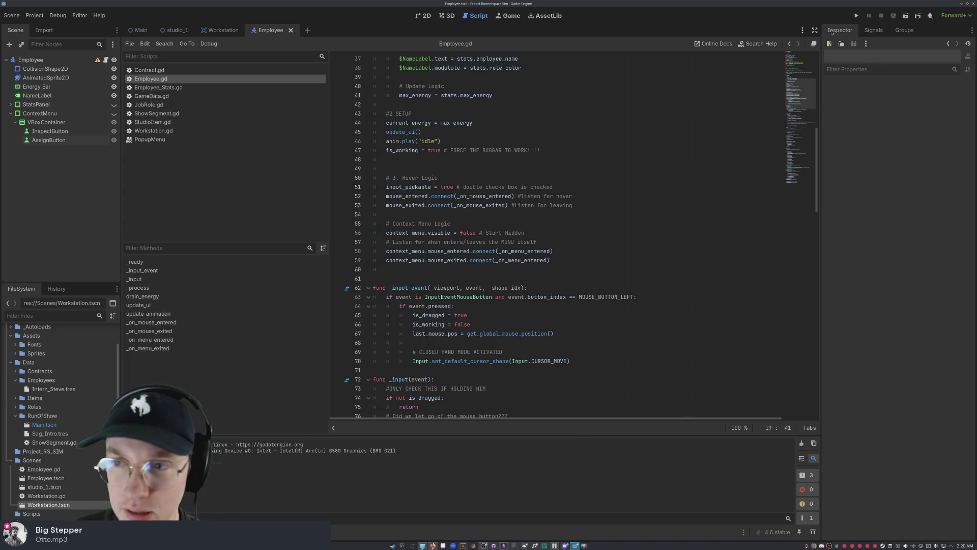
pyautogui.click(857, 15)
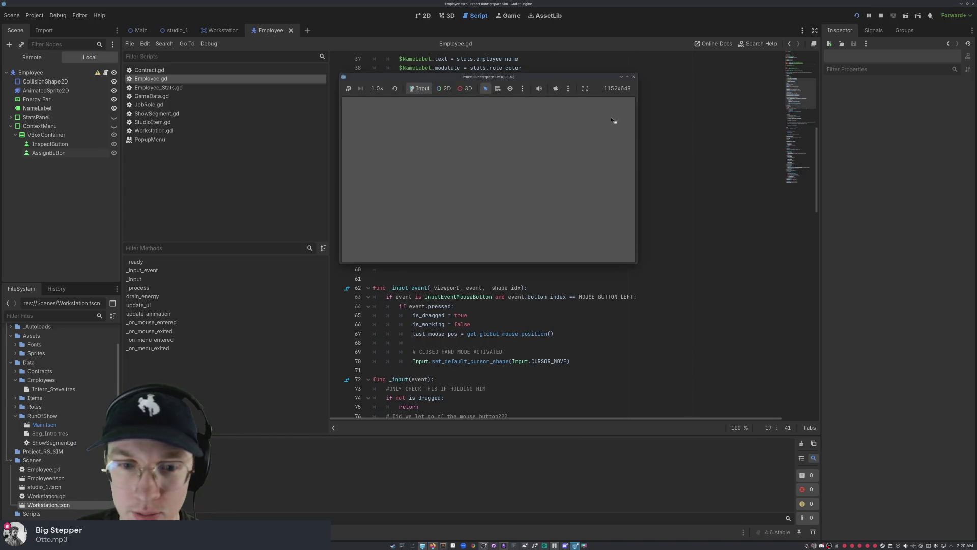
pyautogui.moveTo(488, 175)
pyautogui.moveTo(488, 175)
pyautogui.mouseDown()
pyautogui.moveTo(533, 172)
pyautogui.moveTo(501, 176)
pyautogui.mouseUp()
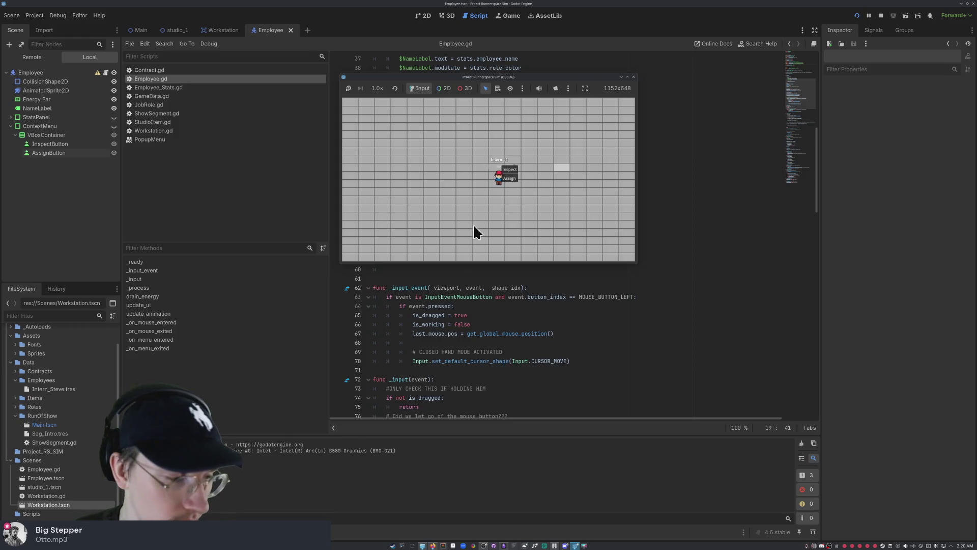
pyautogui.moveTo(498, 178)
pyautogui.mouseDown()
pyautogui.moveTo(552, 176)
pyautogui.moveTo(504, 189)
pyautogui.mouseUp()
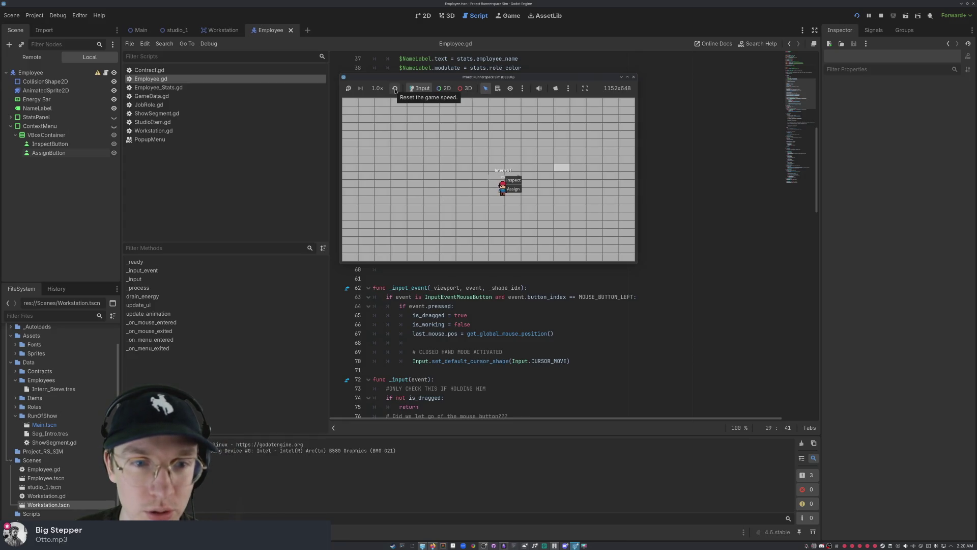
pyautogui.click(635, 79)
pyautogui.press('F5')
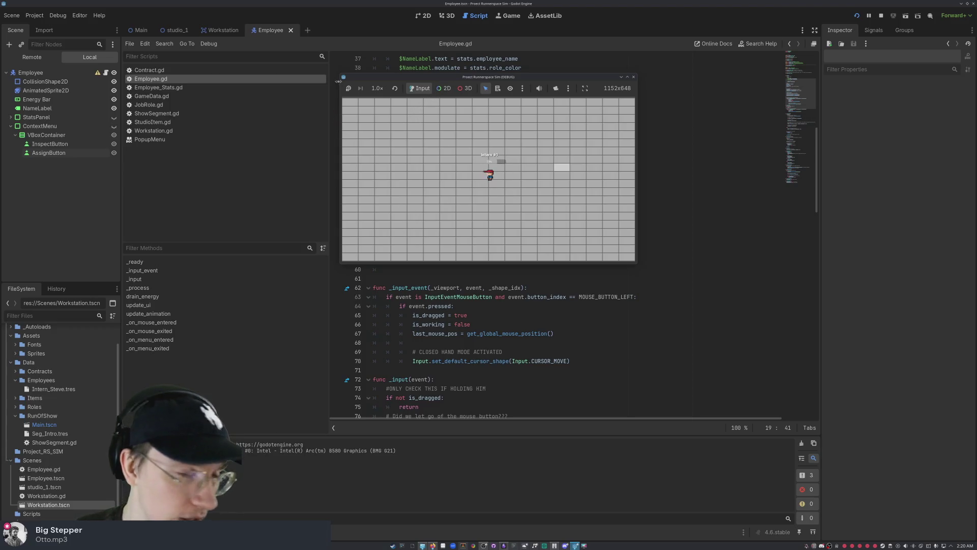
pyautogui.click(377, 89)
pyautogui.click(389, 212)
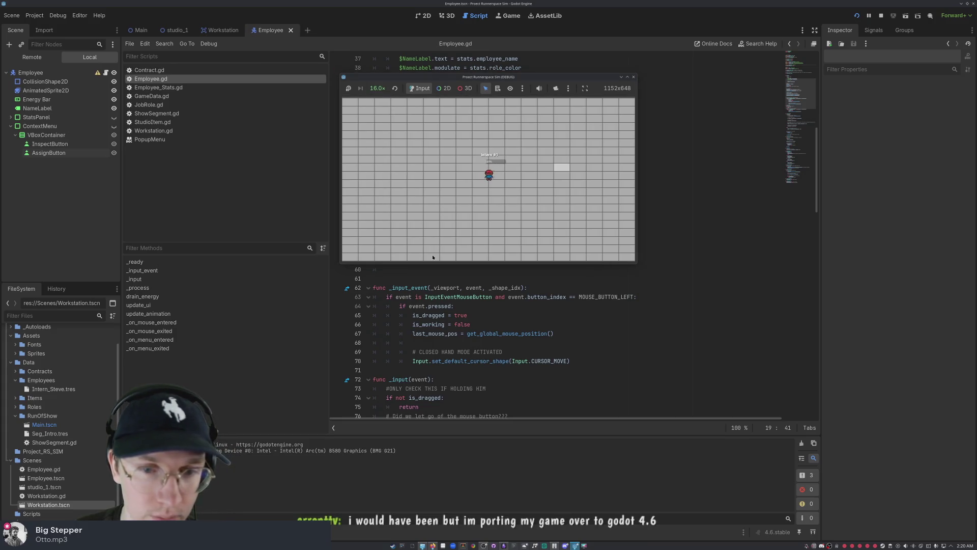
pyautogui.click(377, 88)
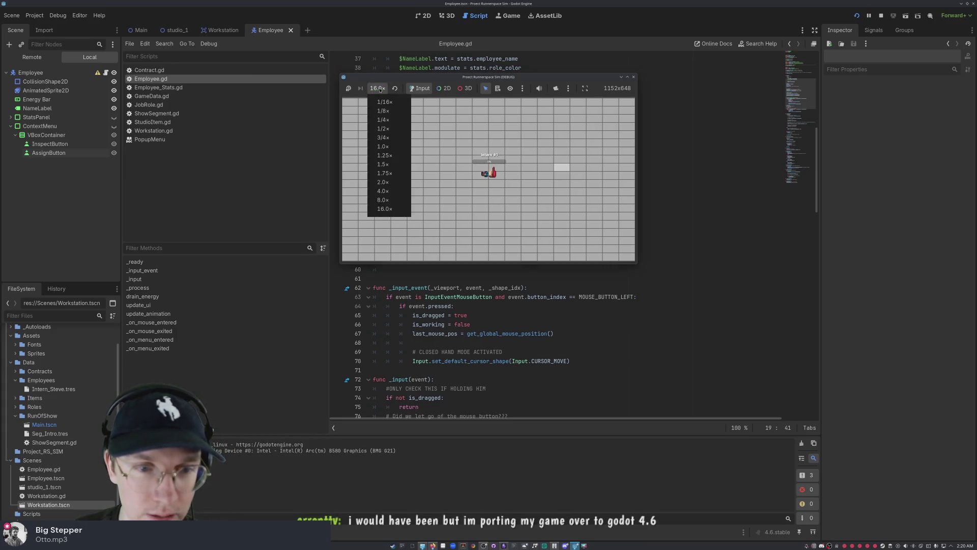
pyautogui.click(396, 153)
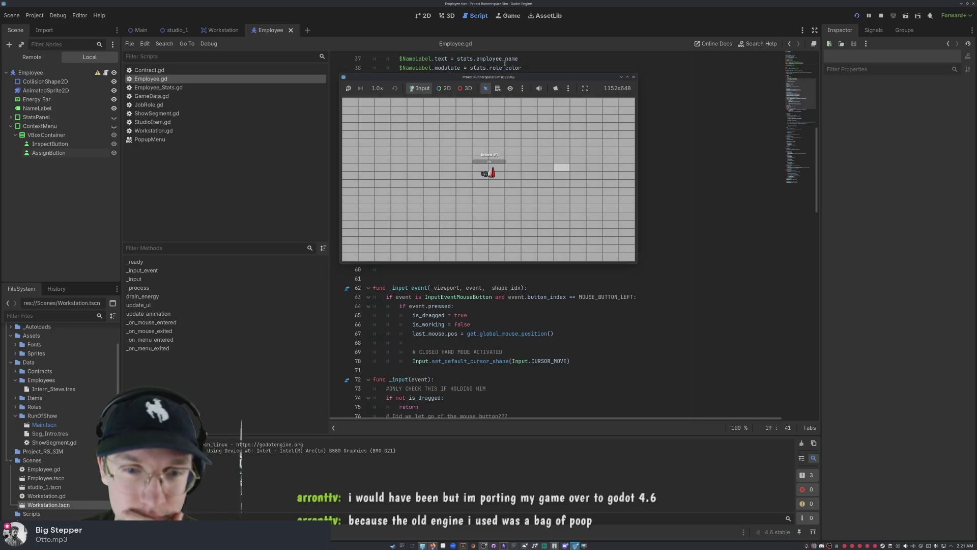
pyautogui.click(633, 77)
pyautogui.scroll(-20, 600, 103)
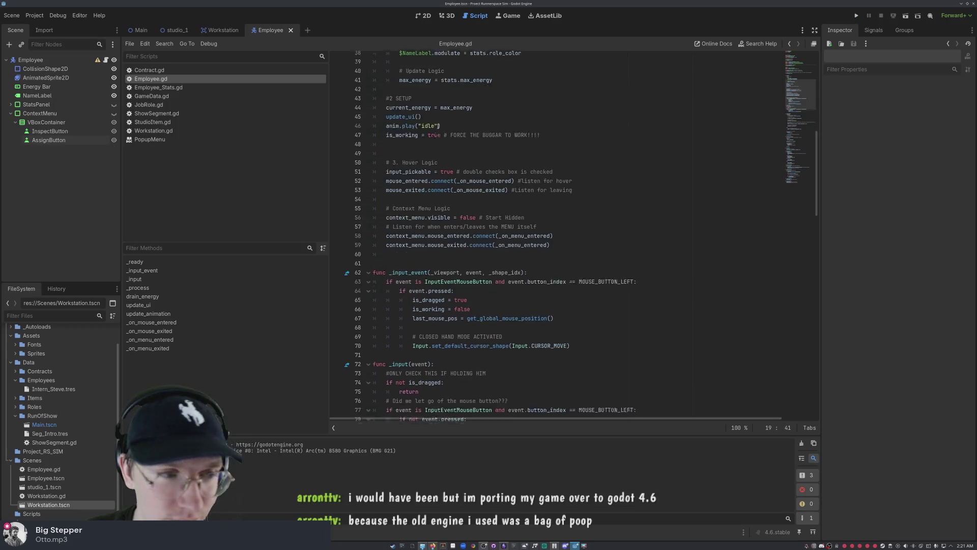
# Change create_timer(0.1) to create_timer(0.25) on line 162 and save Employee.gd.
pyautogui.scroll(-8, 455, 153)
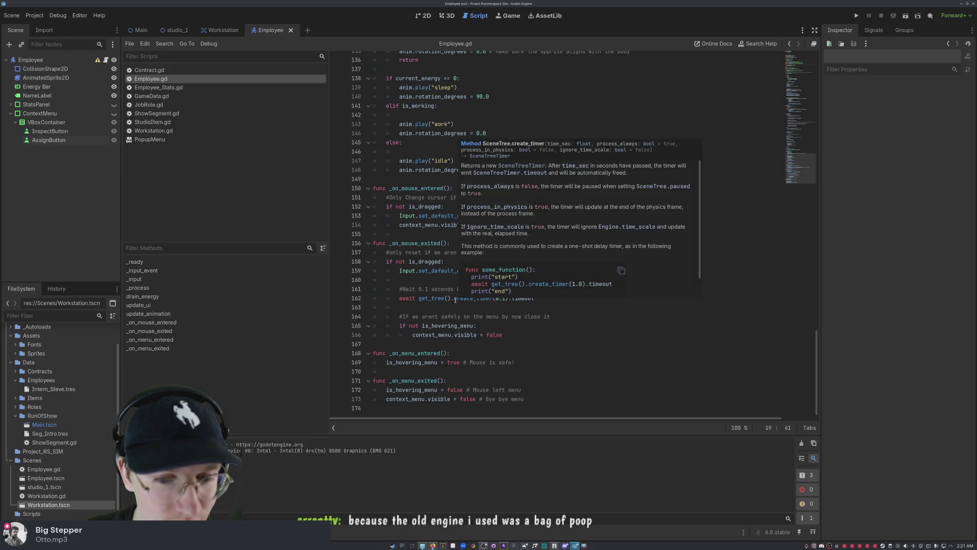
pyautogui.scroll(4, 548, 350)
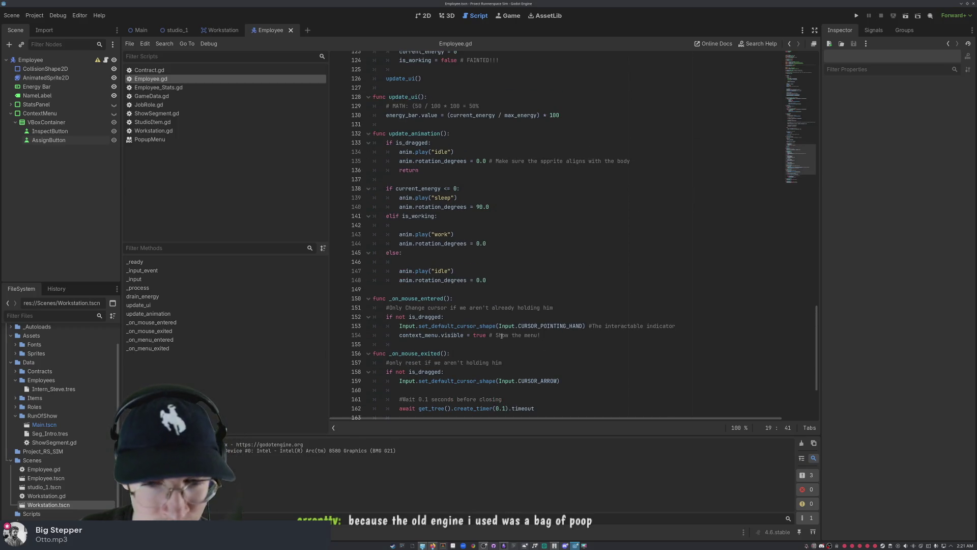
pyautogui.scroll(-2, 521, 307)
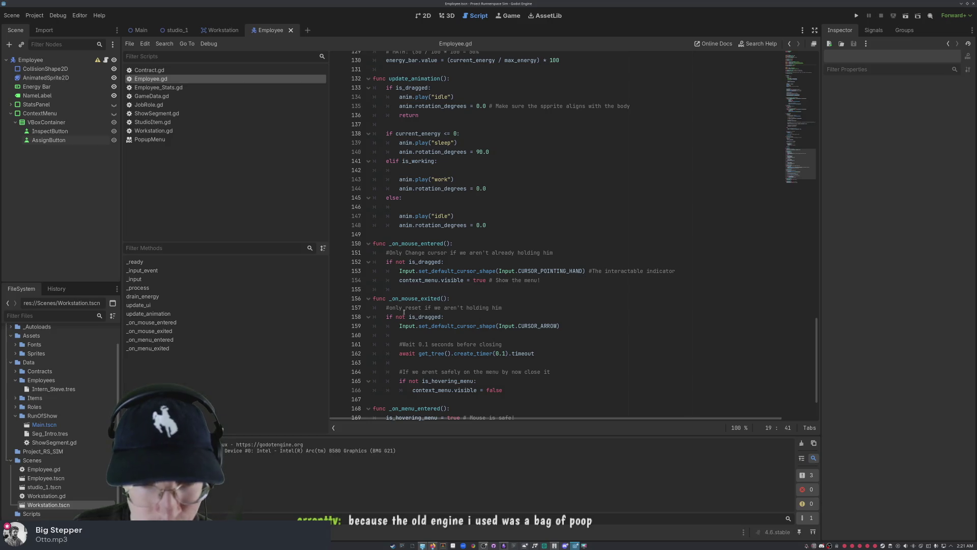
pyautogui.scroll(-2, 558, 328)
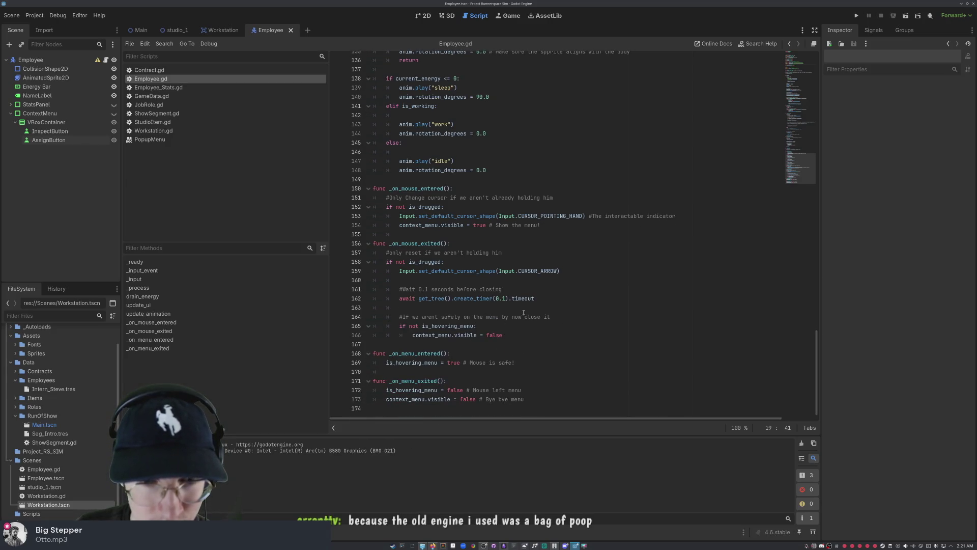
pyautogui.click(504, 298)
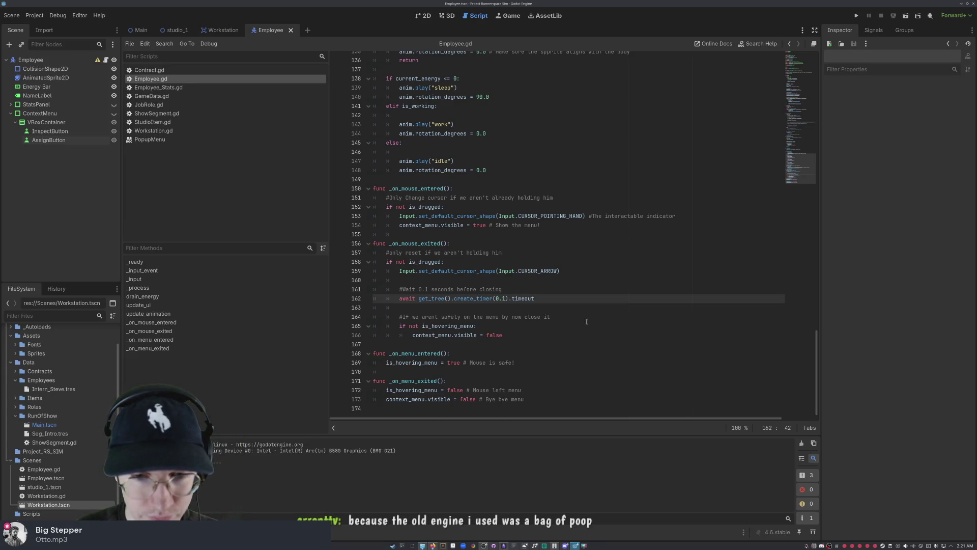
pyautogui.press('BackSpace')
pyautogui.write('25')
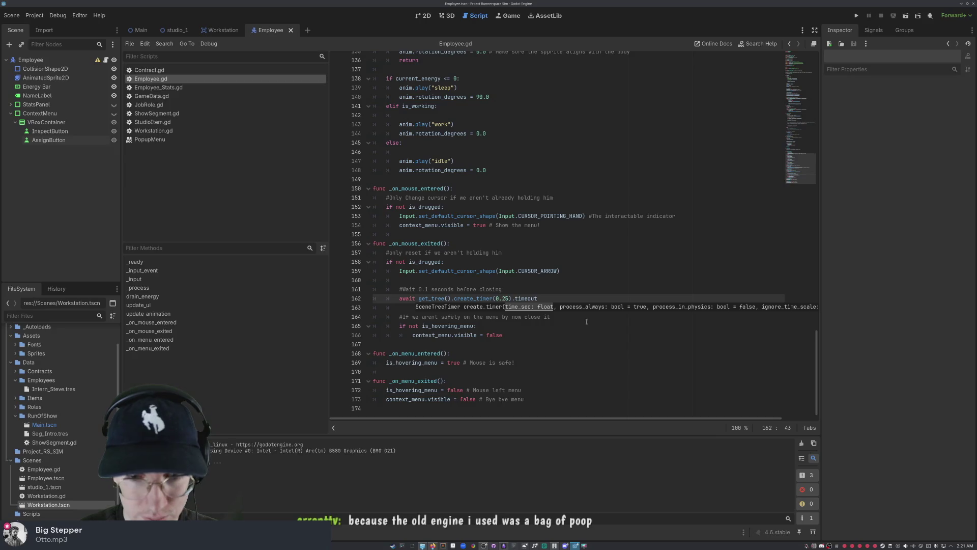
pyautogui.press('Return')
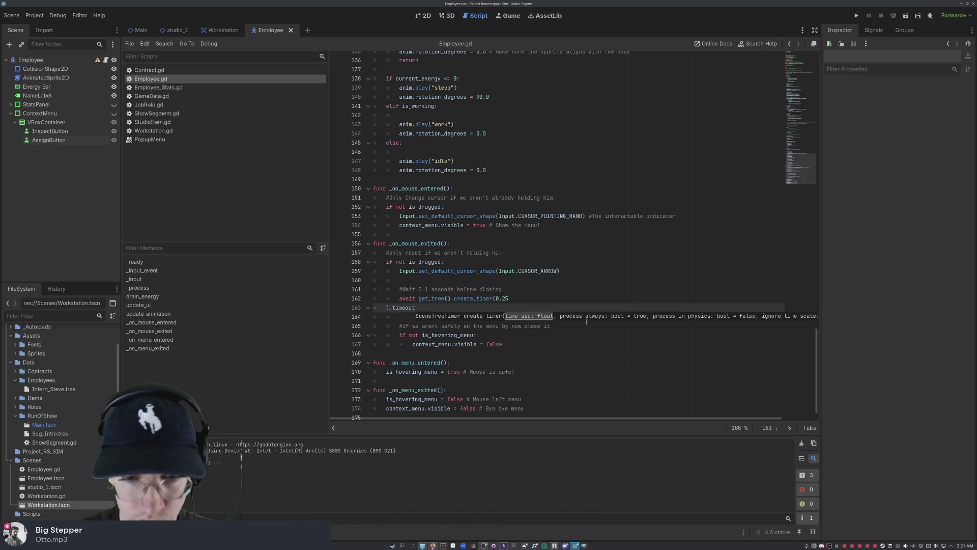
pyautogui.hotkey('ctrl', 'z')
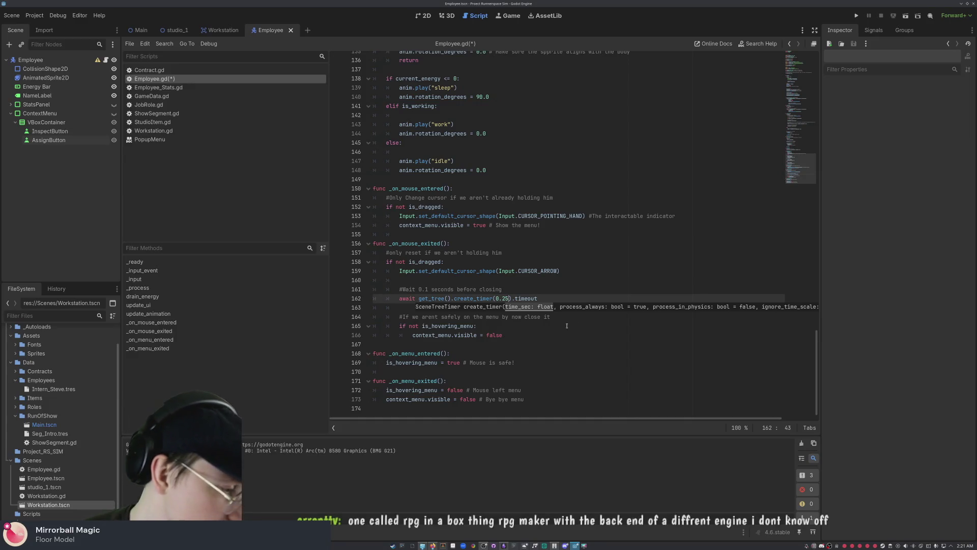
pyautogui.click(534, 343)
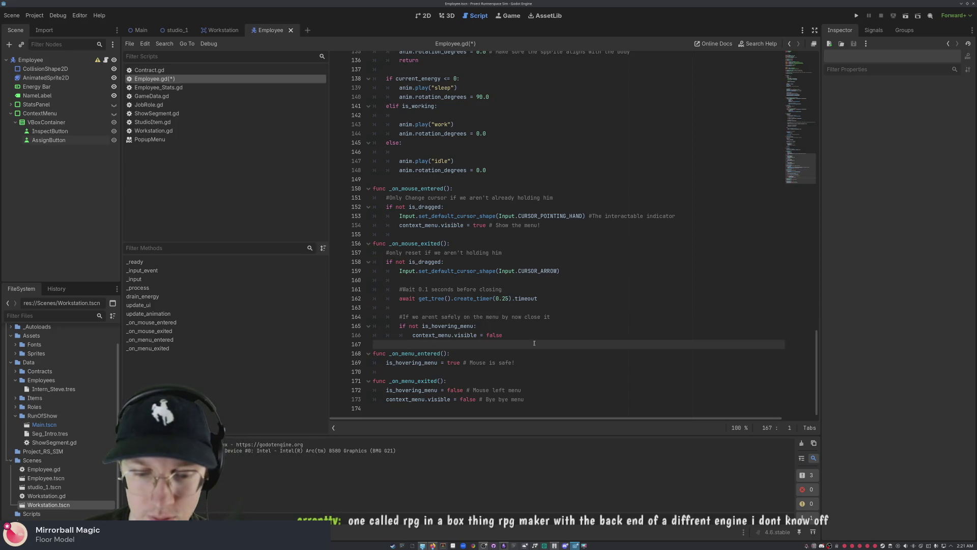
pyautogui.hotkey('ctrl', 's')
pyautogui.scroll(15, 468, 310)
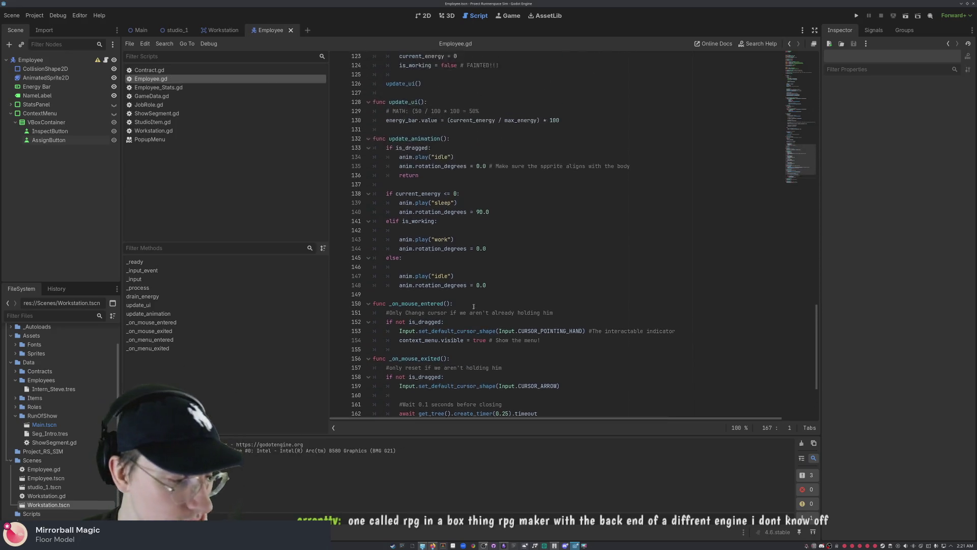
# Review the variables around line 14 and recovery_speed, then switch to the itch.io game page.
pyautogui.scroll(8, 486, 263)
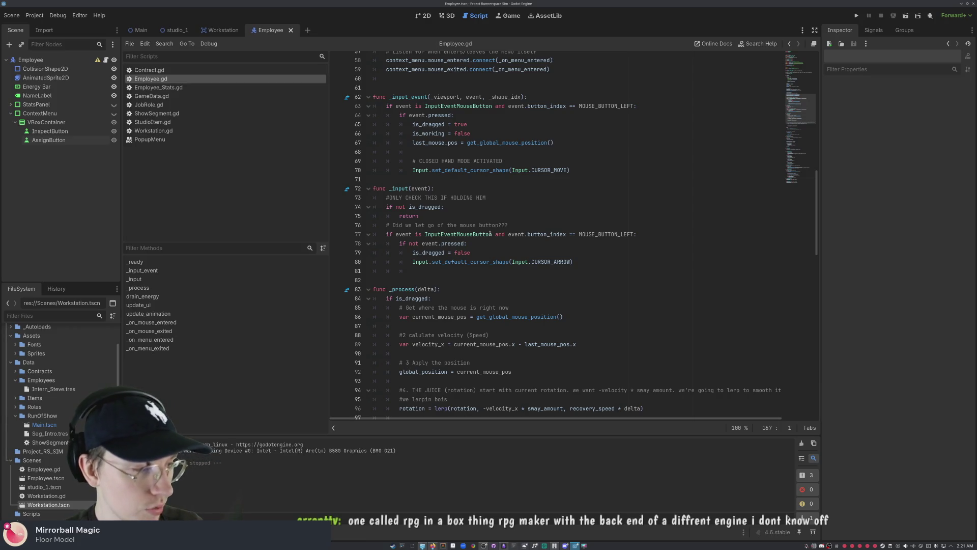
pyautogui.scroll(15, 490, 234)
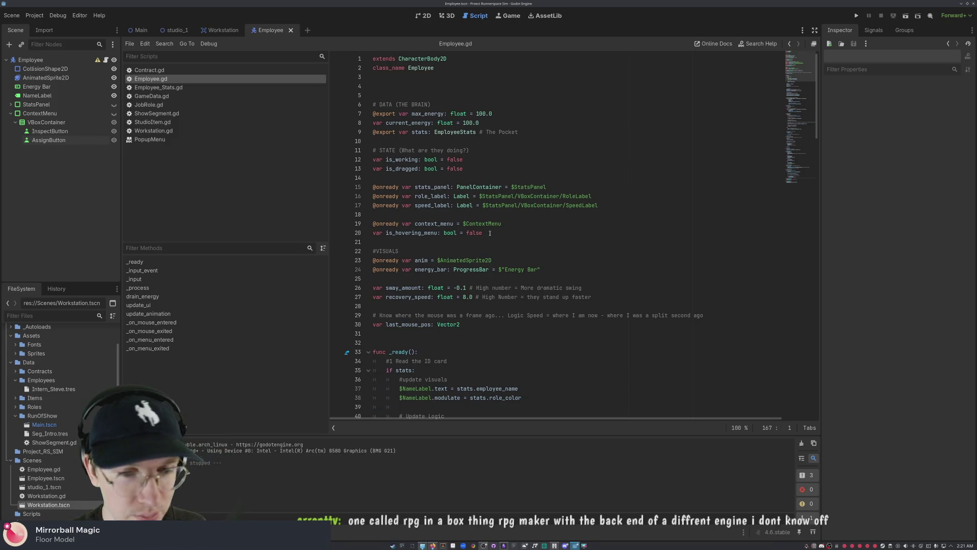
pyautogui.click(608, 174)
pyautogui.press('Down')
pyautogui.press('Down')
pyautogui.press('Down')
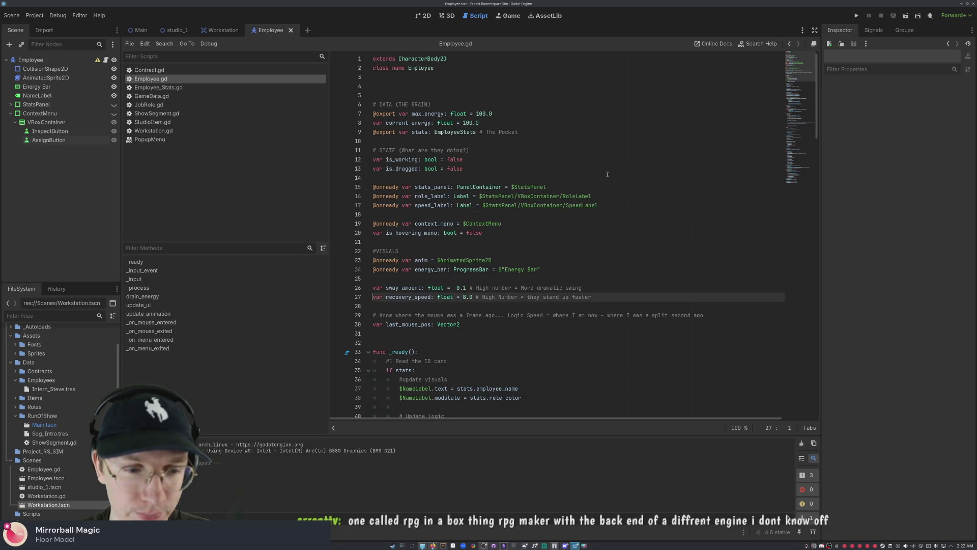
pyautogui.press('Down')
pyautogui.press('Down')
pyautogui.press('Down')
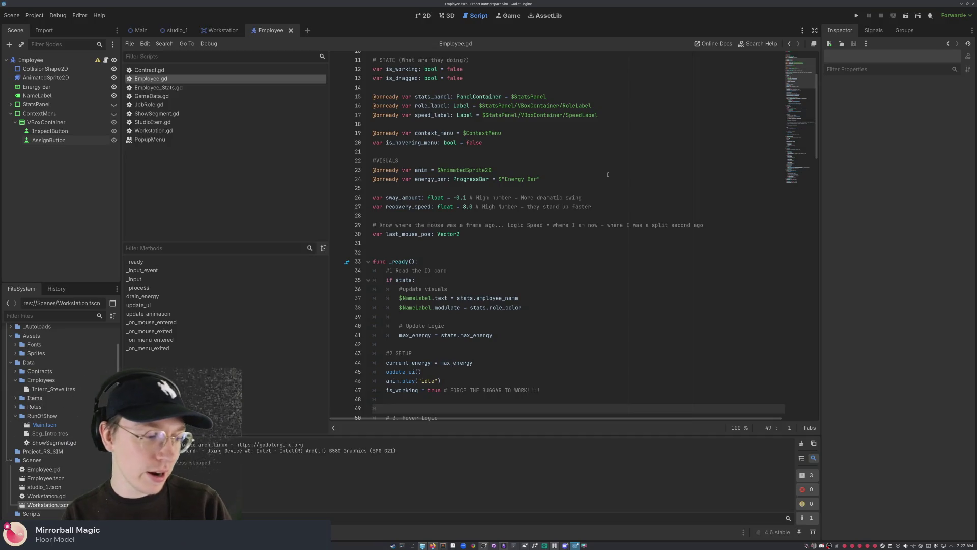
pyautogui.scroll(4, 607, 174)
pyautogui.scroll(-6, 470, 189)
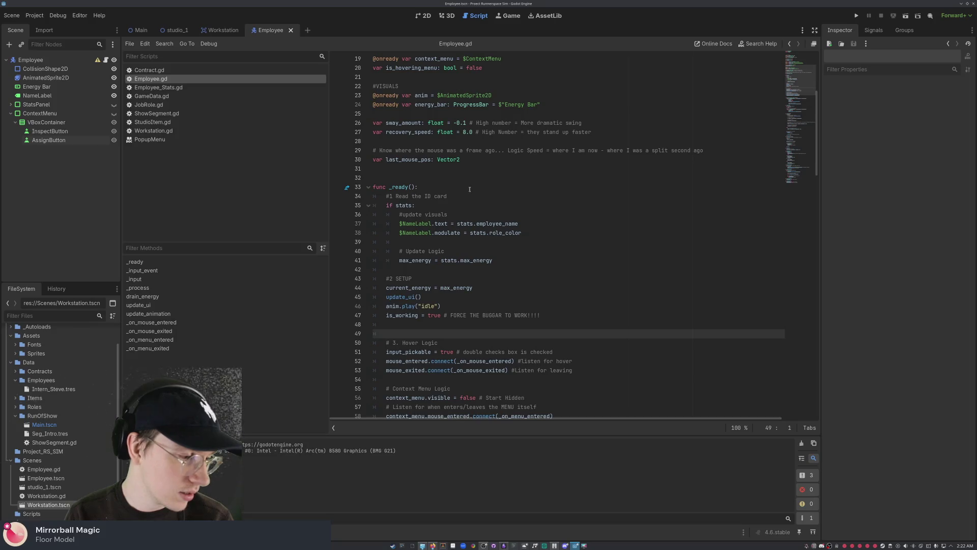
pyautogui.scroll(-4, 470, 189)
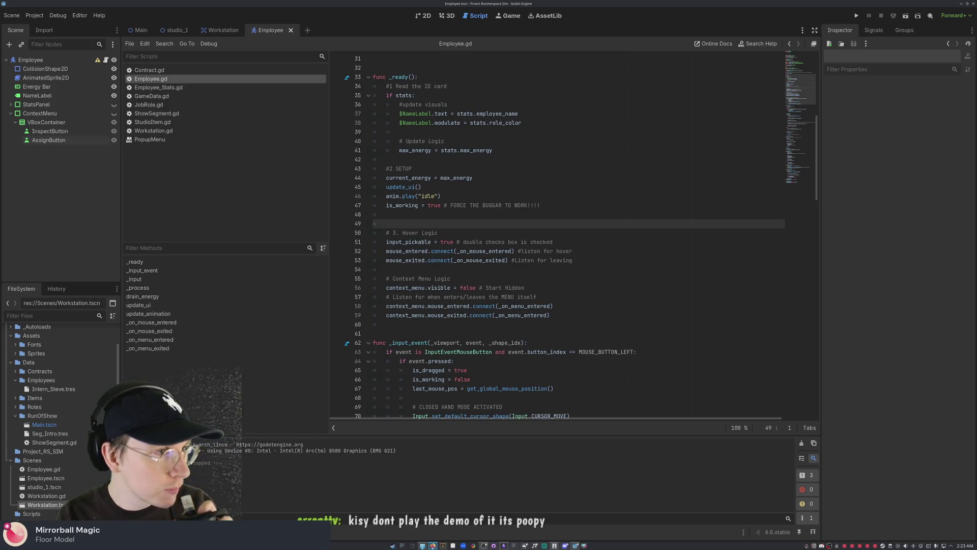
pyautogui.hotkey('alt', 'Tab')
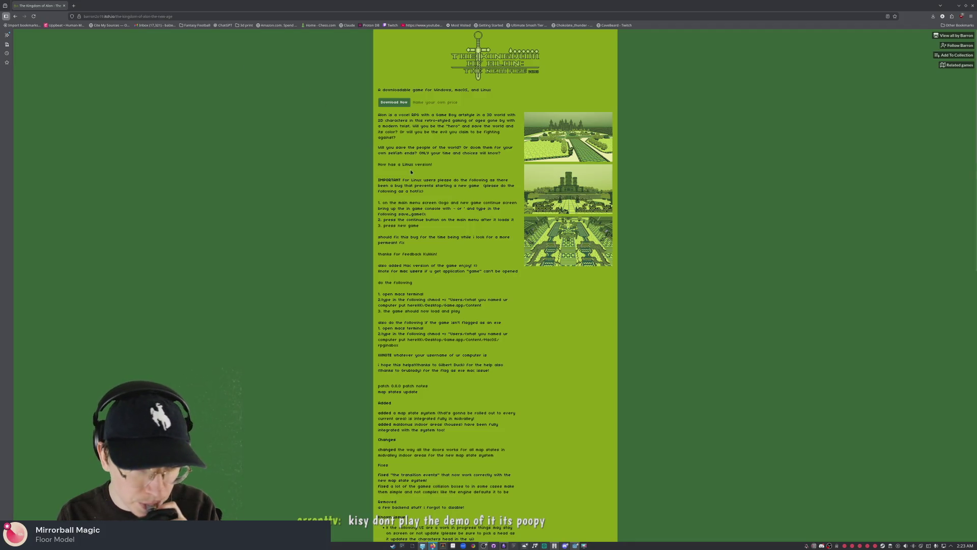
# Scroll through The Kingdom of Alon's patch 0.5.0 notes and comments, then enlarge the first screenshot.
pyautogui.scroll(-1, 411, 172)
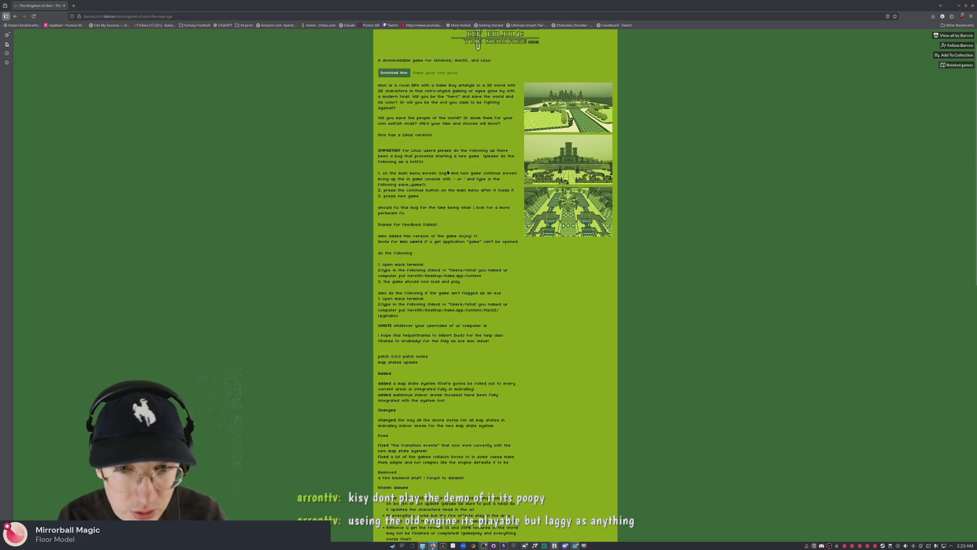
pyautogui.scroll(-1, 447, 172)
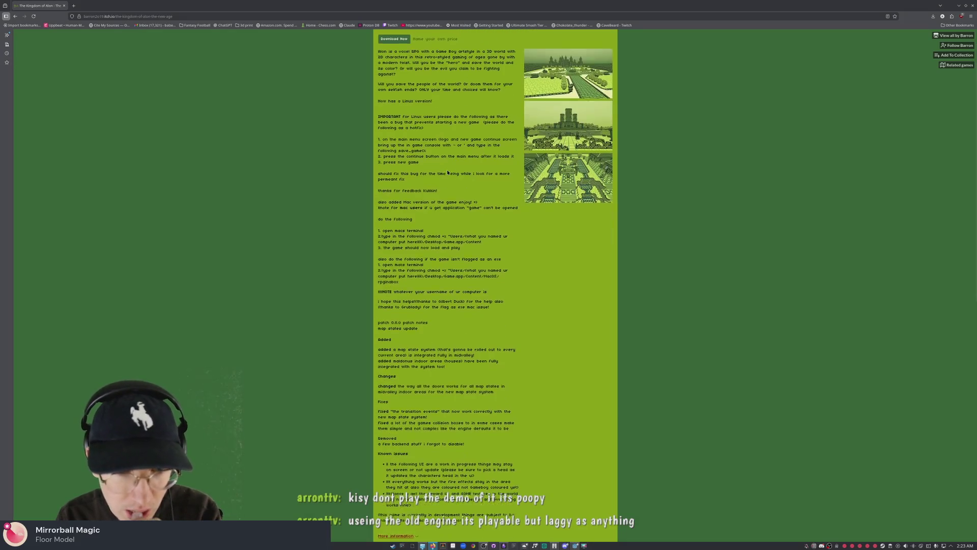
pyautogui.scroll(-5, 448, 170)
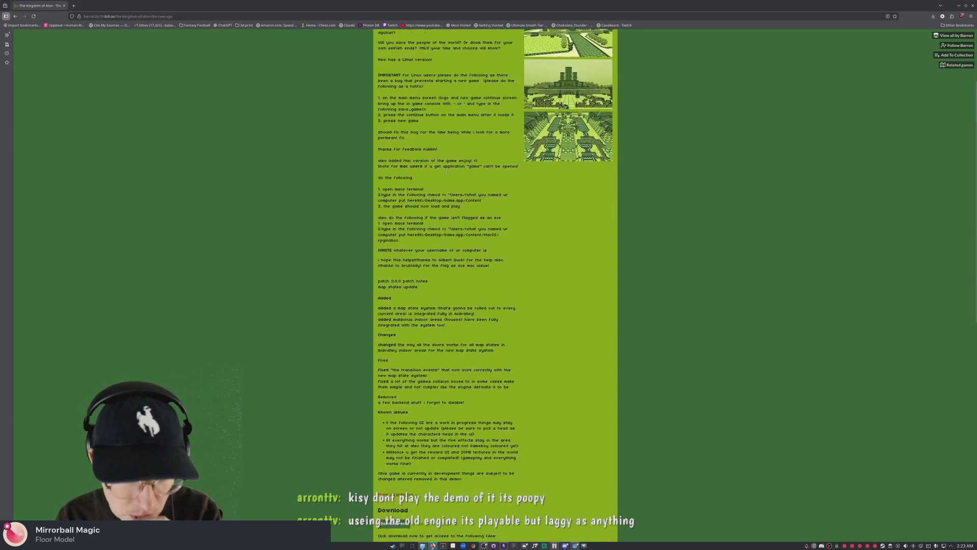
pyautogui.scroll(-4, 401, 248)
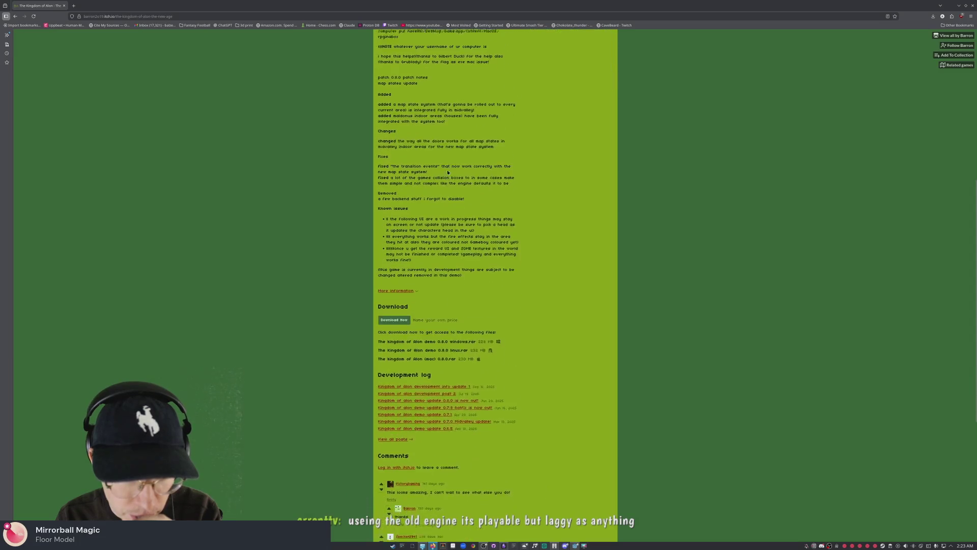
pyautogui.scroll(6, 419, 262)
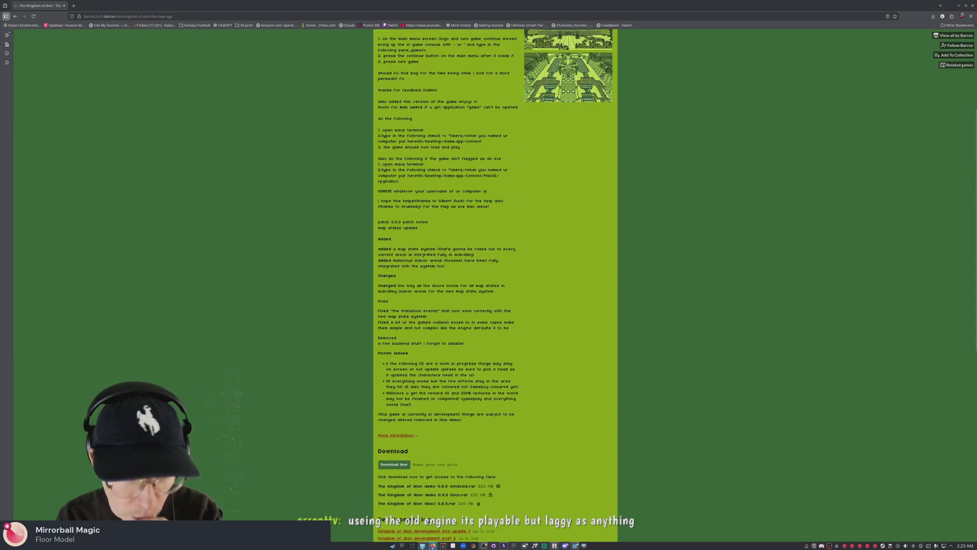
pyautogui.scroll(-5, 413, 125)
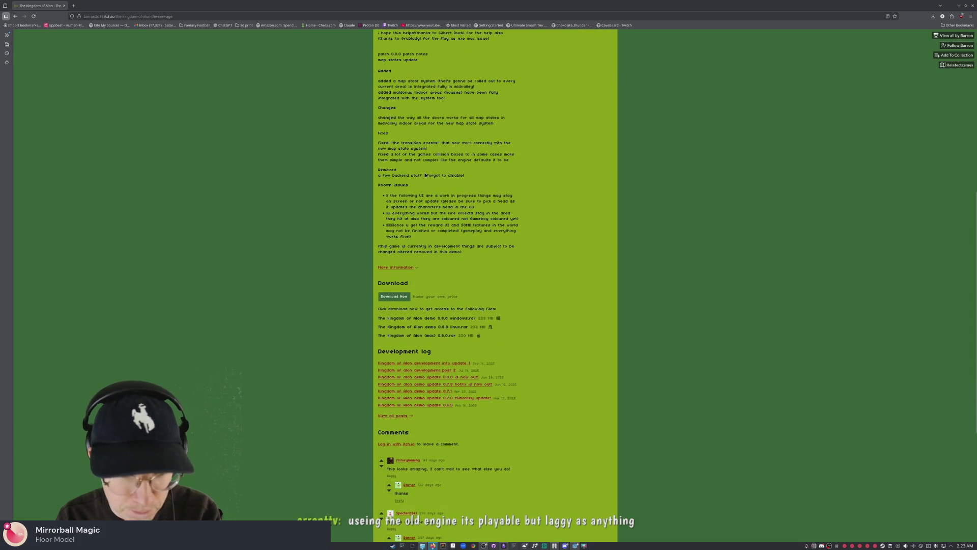
pyautogui.scroll(-3, 425, 175)
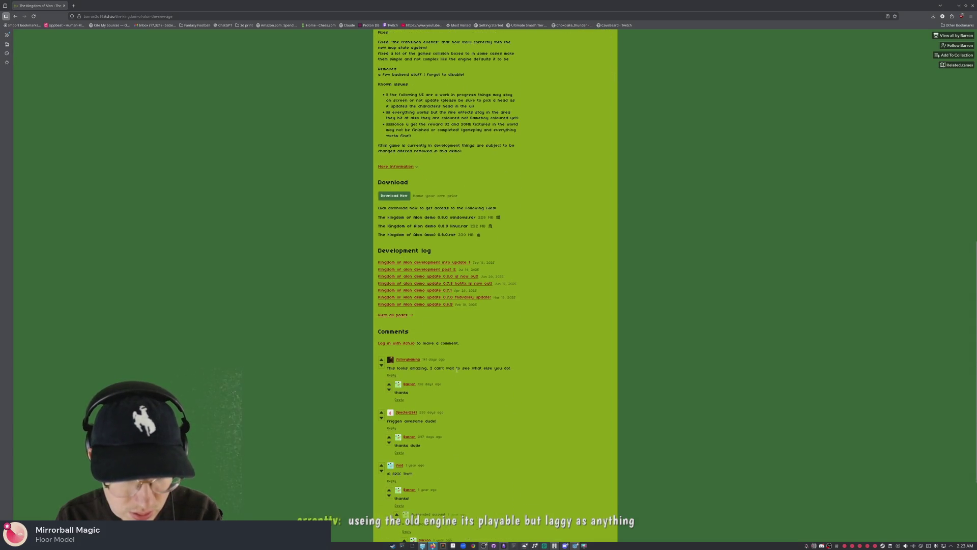
pyautogui.scroll(-3, 433, 408)
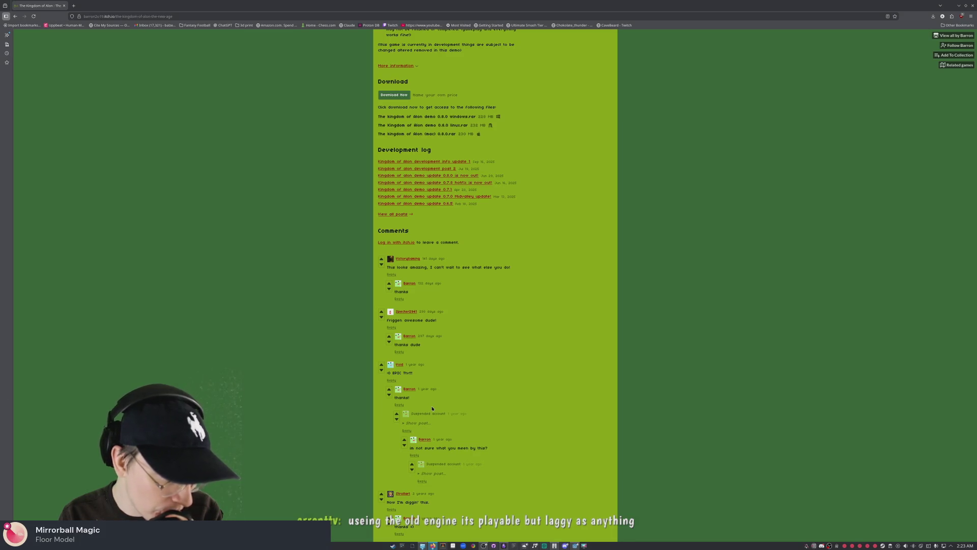
pyautogui.scroll(-1, 433, 399)
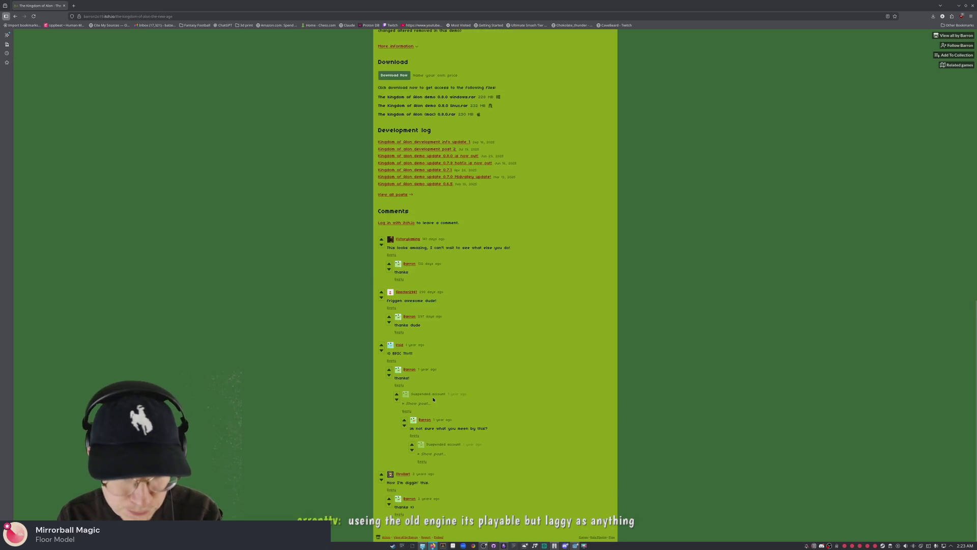
pyautogui.scroll(7, 435, 387)
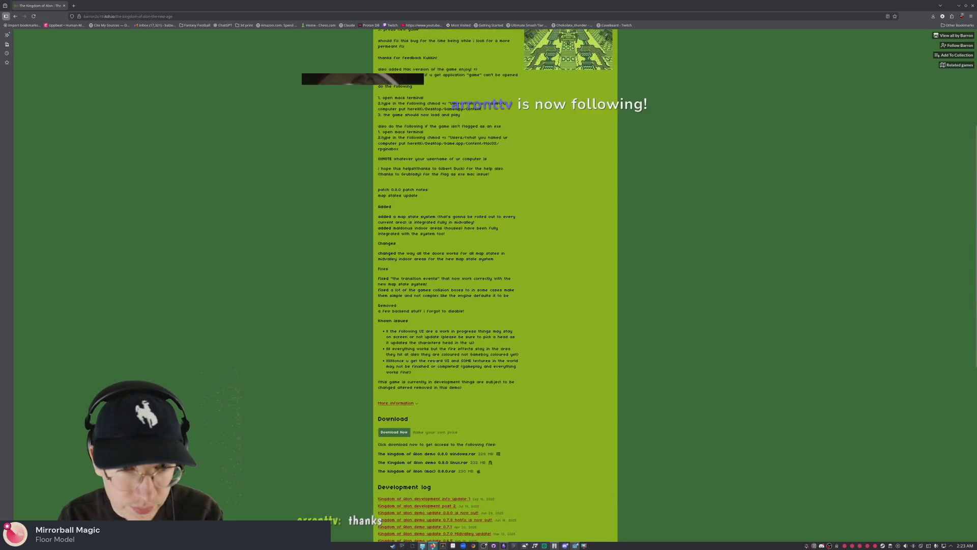
pyautogui.scroll(4, 437, 364)
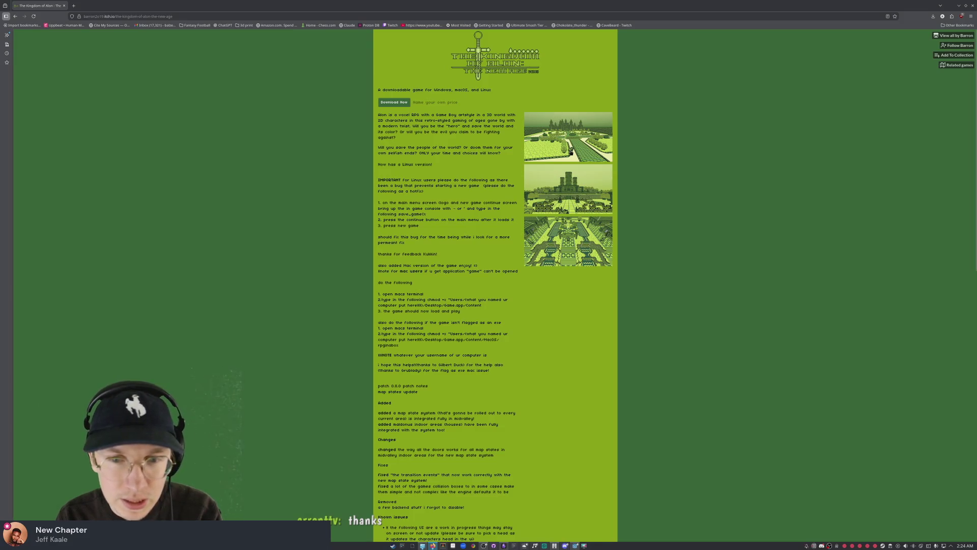
pyautogui.click(571, 152)
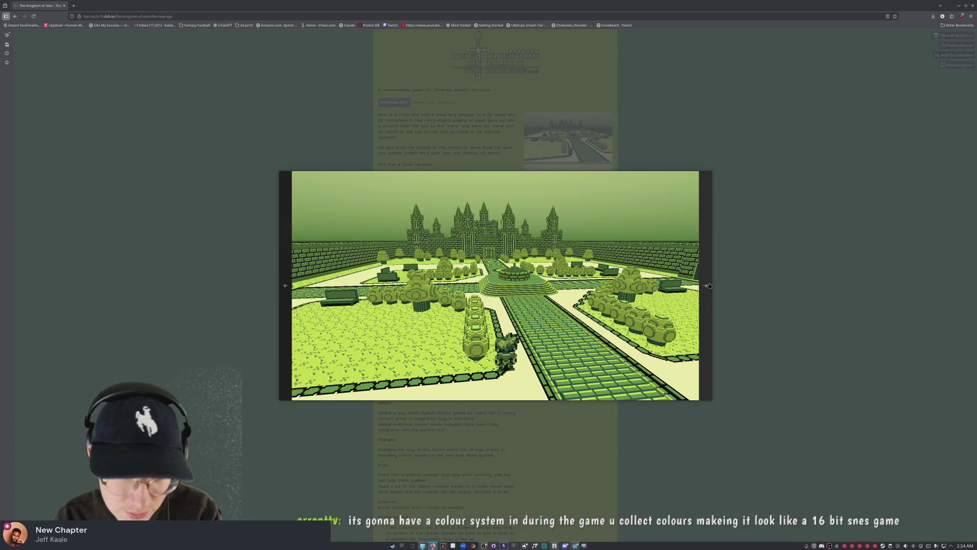
# Advance through five screenshots in the lightbox, then close it back to the game page.
pyautogui.click(708, 286)
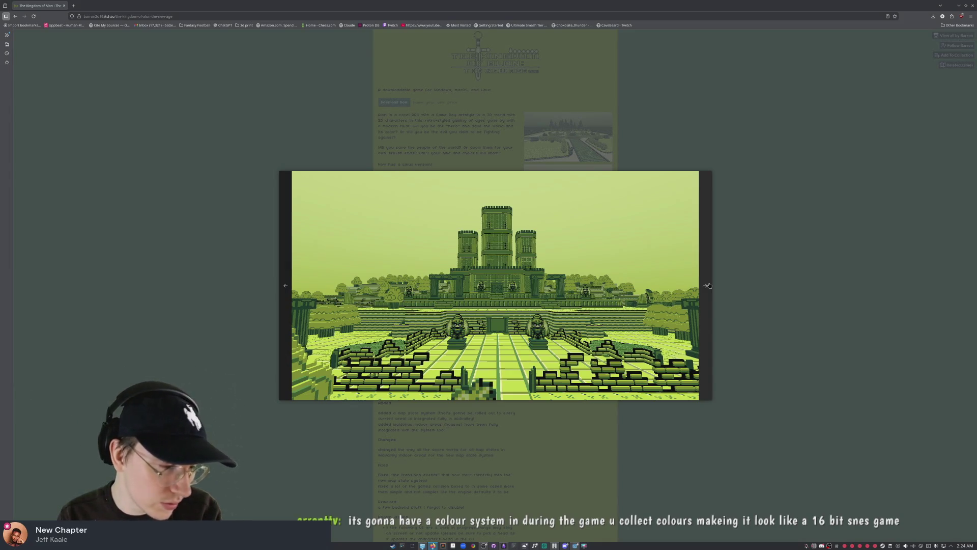
pyautogui.click(709, 286)
pyautogui.click(708, 286)
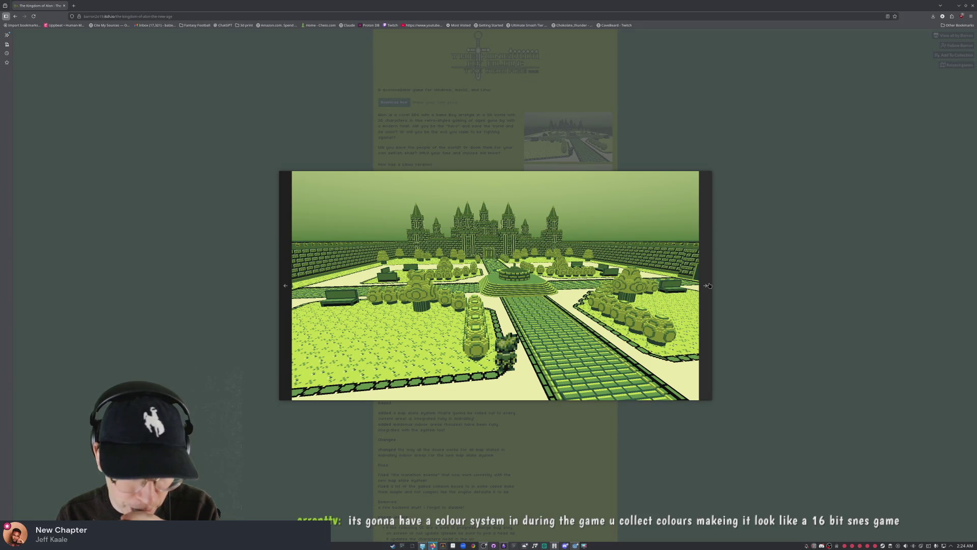
pyautogui.click(709, 286)
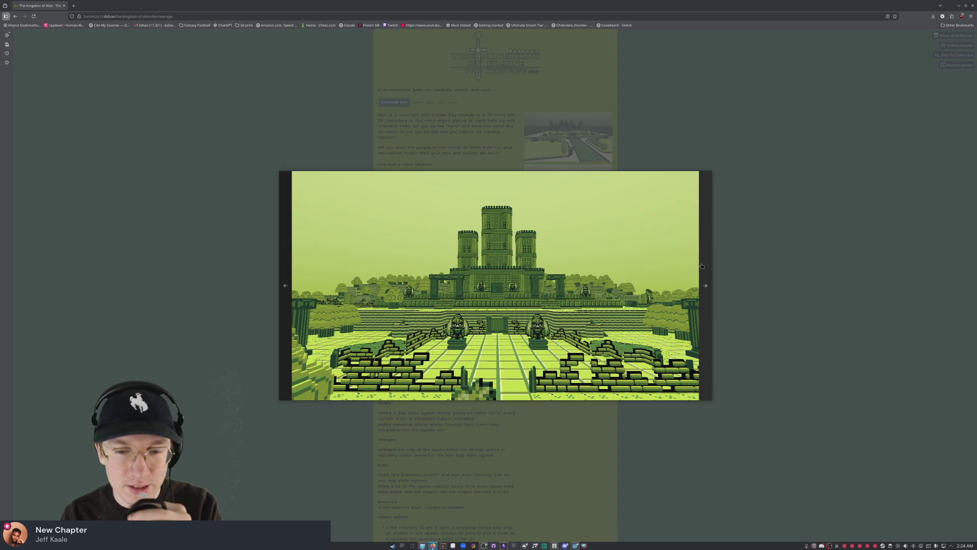
pyautogui.click(702, 266)
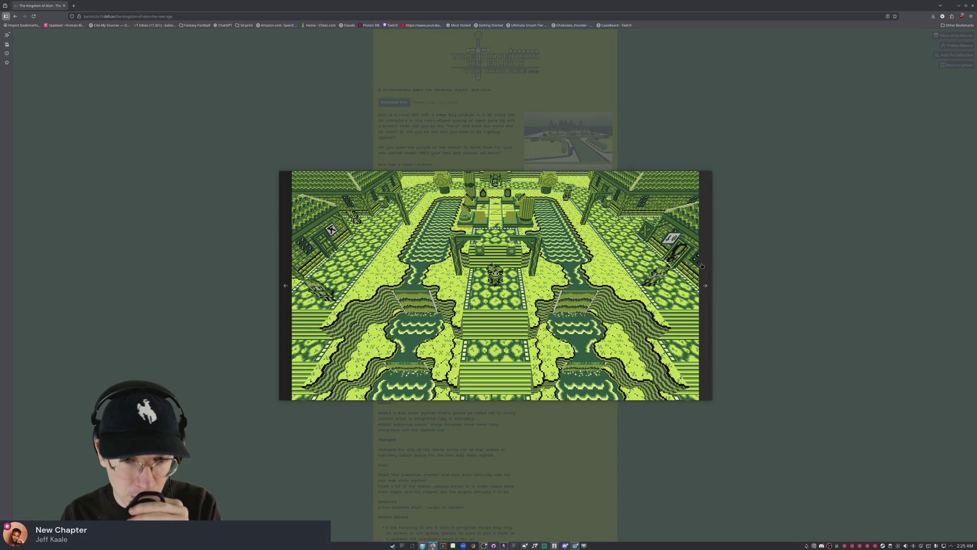
pyautogui.click(732, 222)
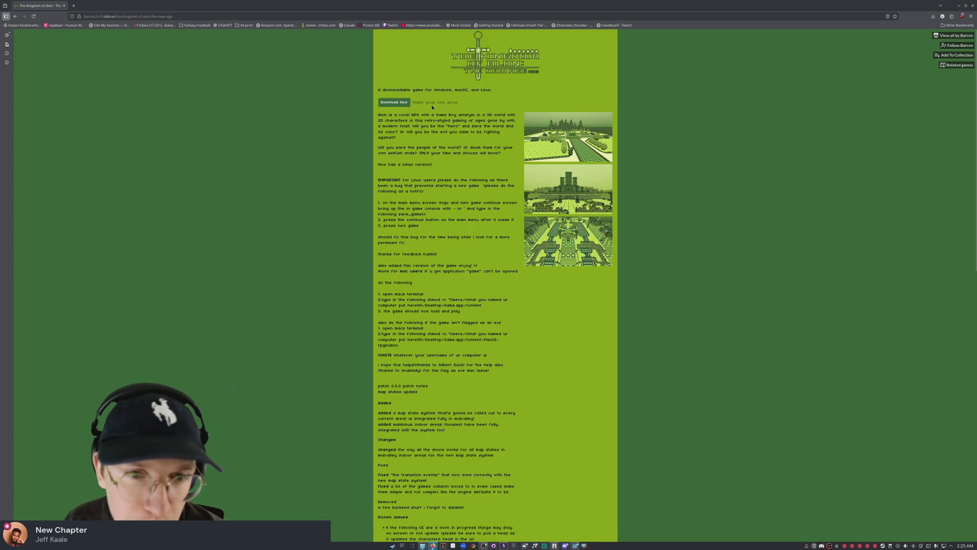
# Expand the game's More information section showing status, platforms and tags.
pyautogui.scroll(-5, 415, 370)
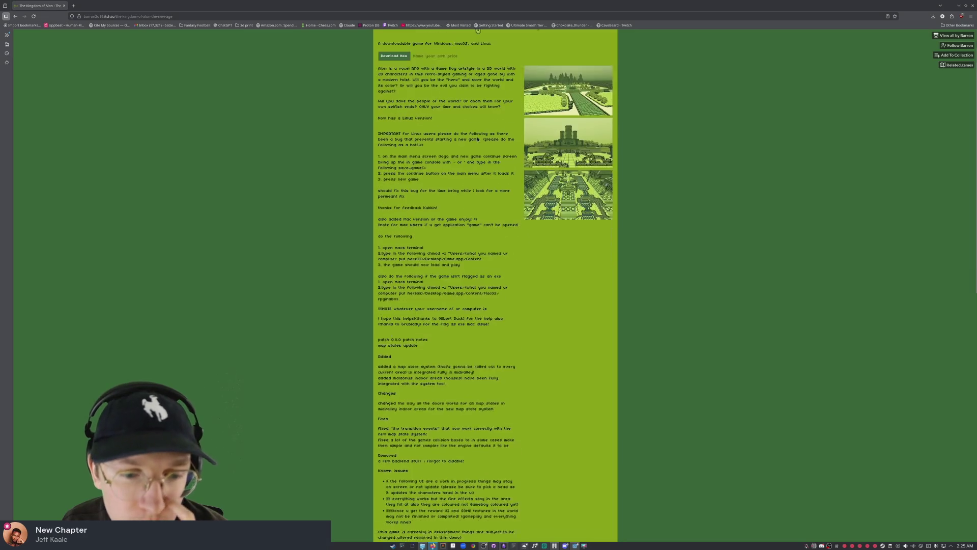
pyautogui.scroll(1, 427, 361)
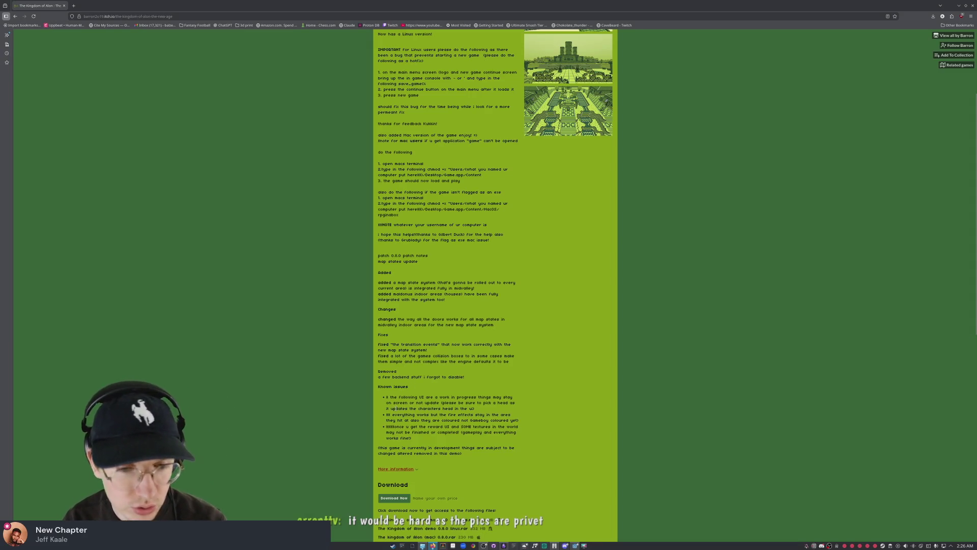
pyautogui.scroll(-1, 407, 469)
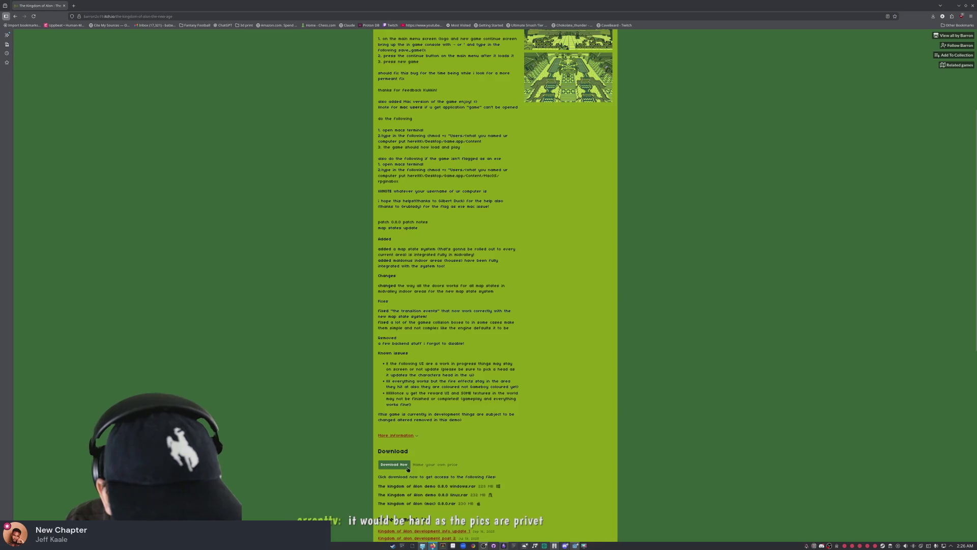
pyautogui.click(412, 436)
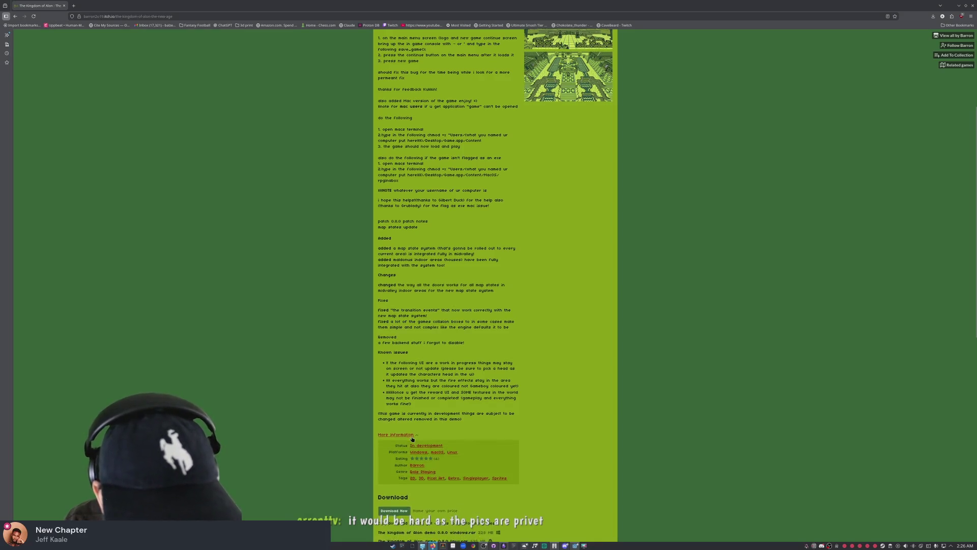
# Scroll down to the Development log and open the full list of devlog posts.
pyautogui.scroll(-2, 412, 439)
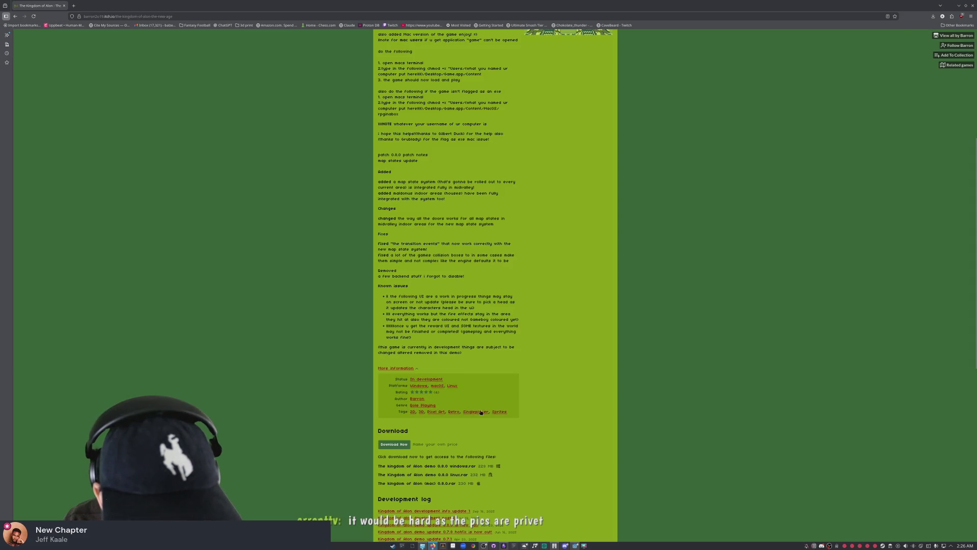
pyautogui.scroll(-3, 481, 422)
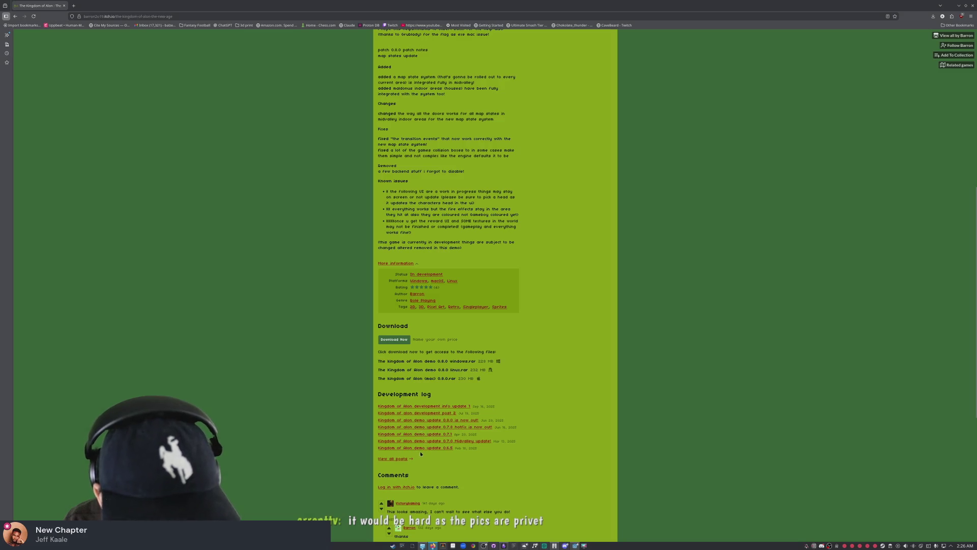
pyautogui.scroll(-1, 426, 451)
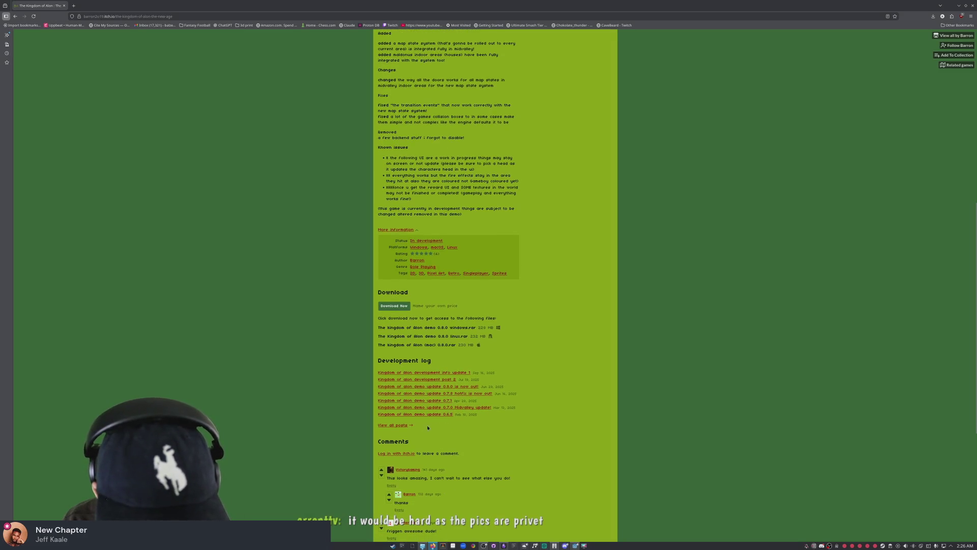
pyautogui.click(400, 426)
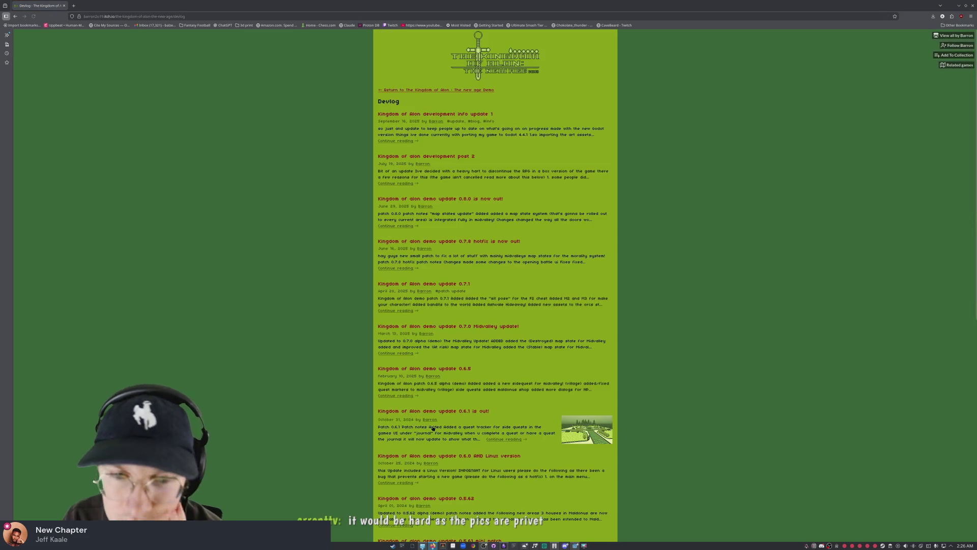
pyautogui.scroll(-10, 480, 413)
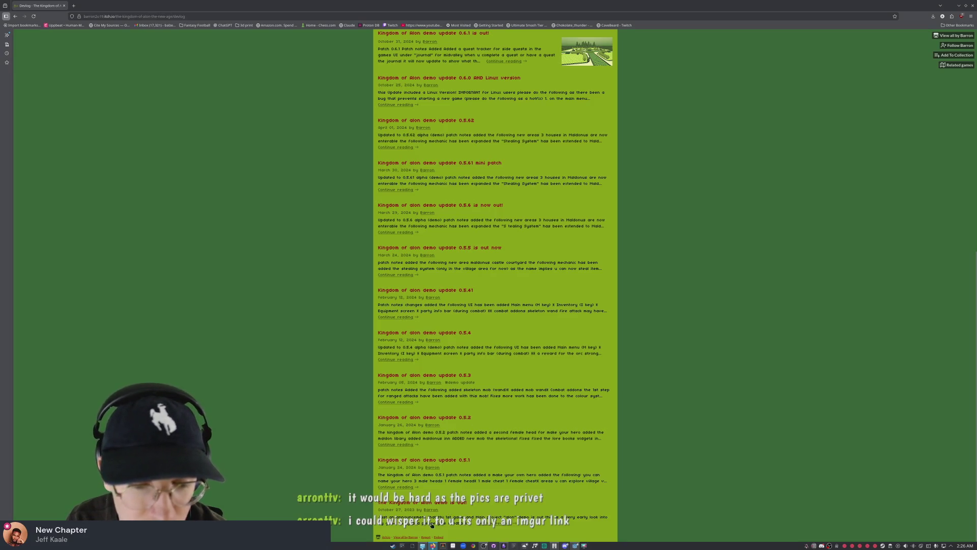
pyautogui.scroll(1, 454, 481)
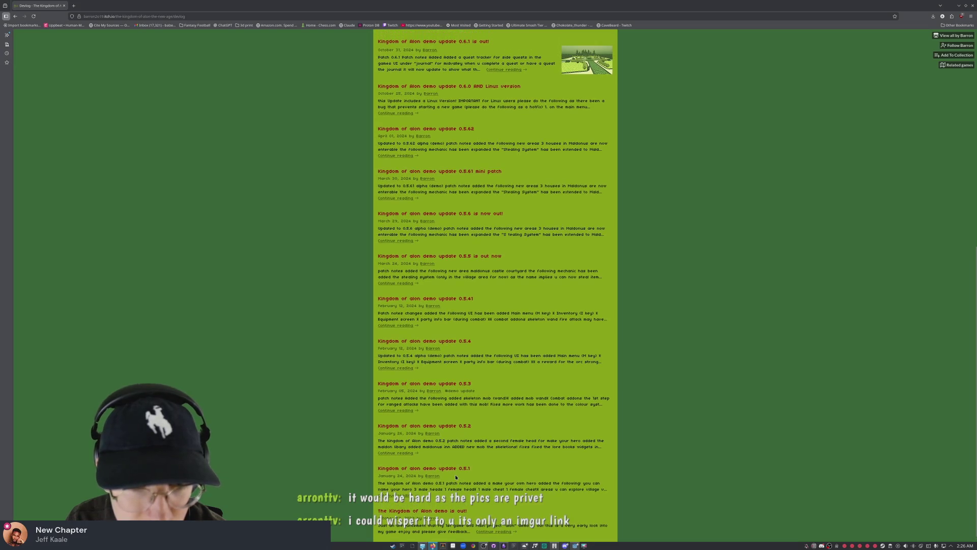
pyautogui.scroll(10, 456, 477)
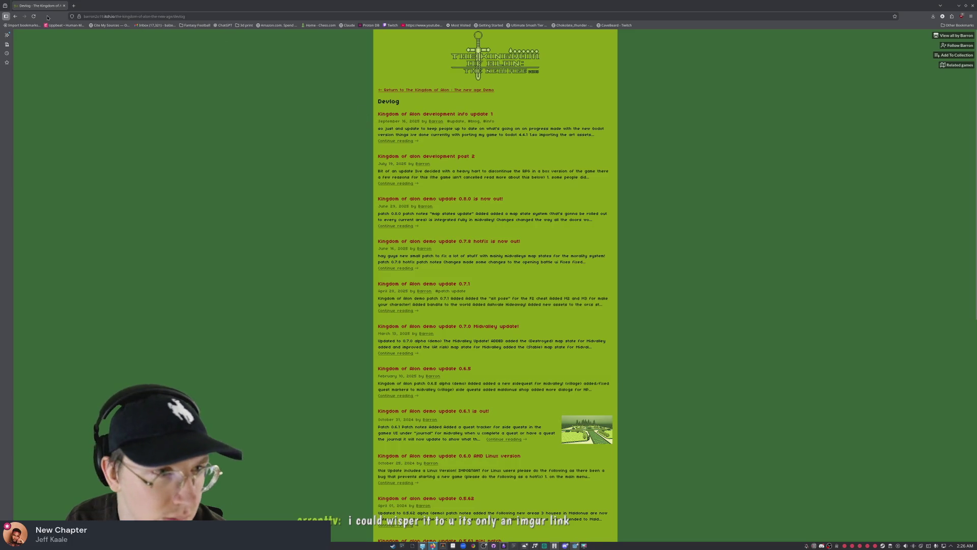
pyautogui.click(15, 16)
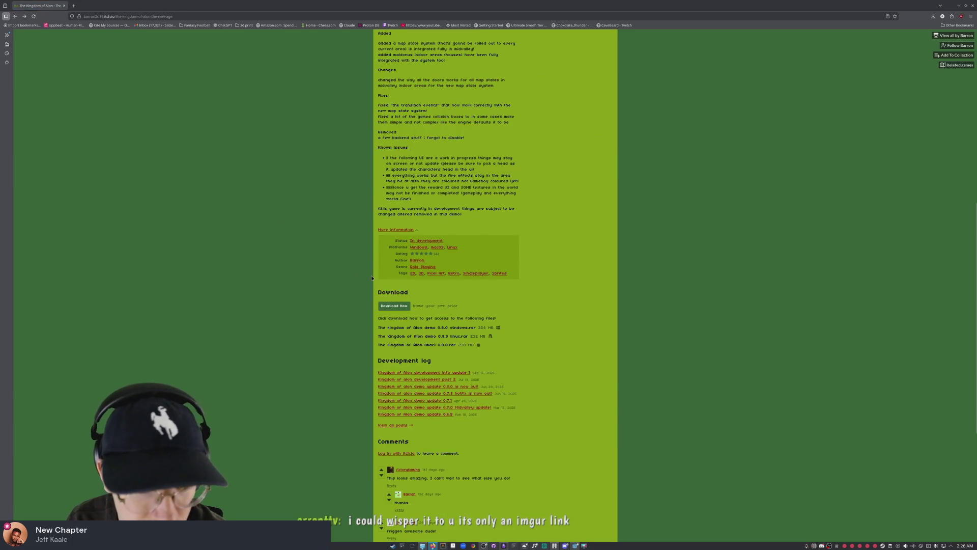
# Scroll back up the itch.io page, view the window overview, then go forward to the Imgur GIF.
pyautogui.scroll(1, 337, 260)
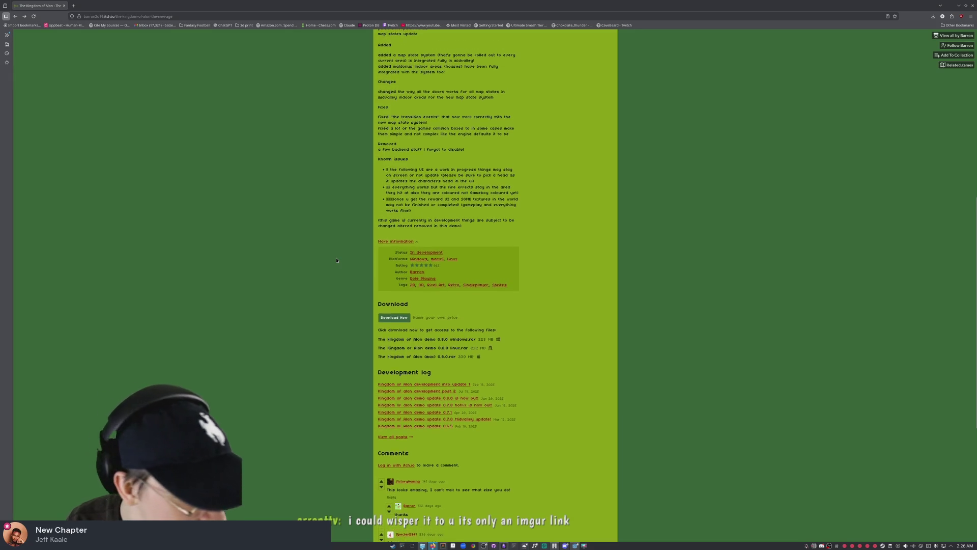
pyautogui.scroll(6, 336, 260)
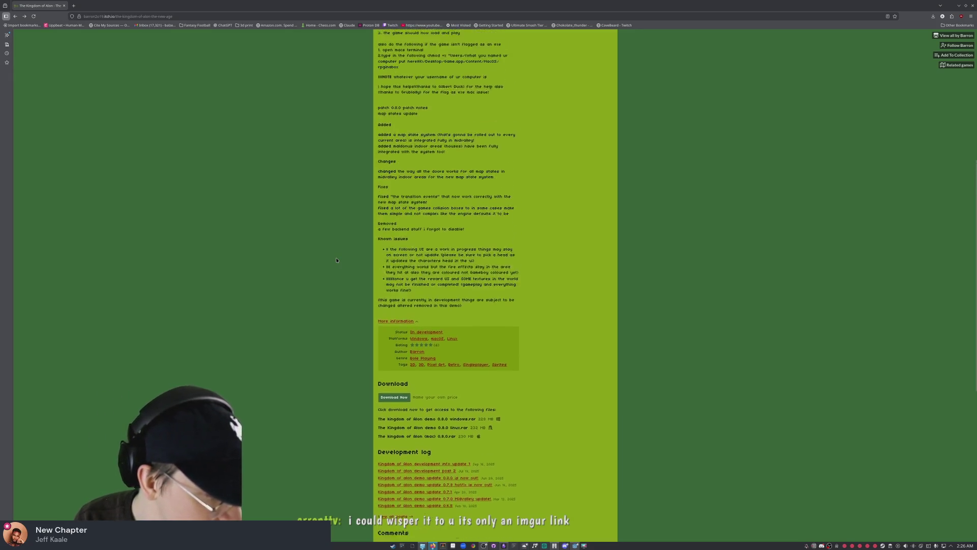
pyautogui.scroll(1, 336, 260)
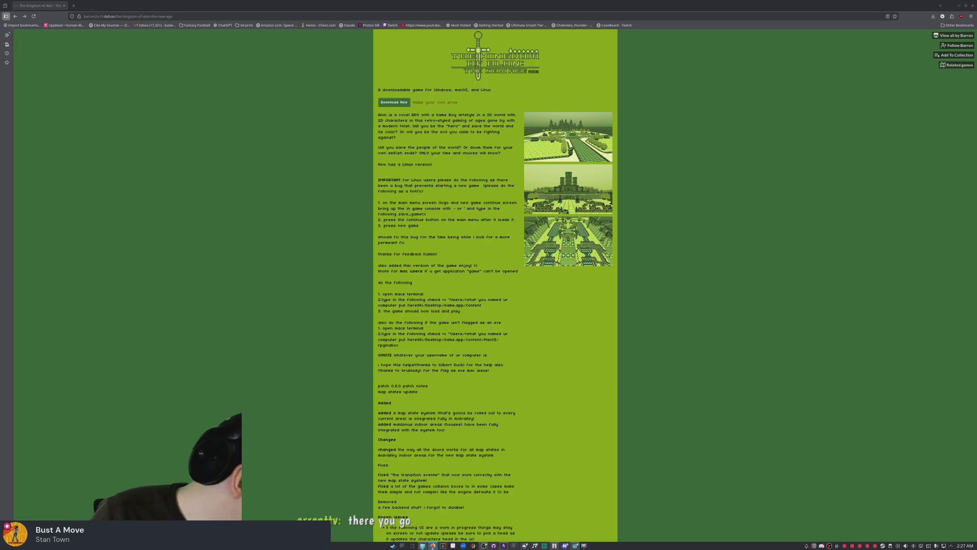
pyautogui.press('super')
pyautogui.press('super')
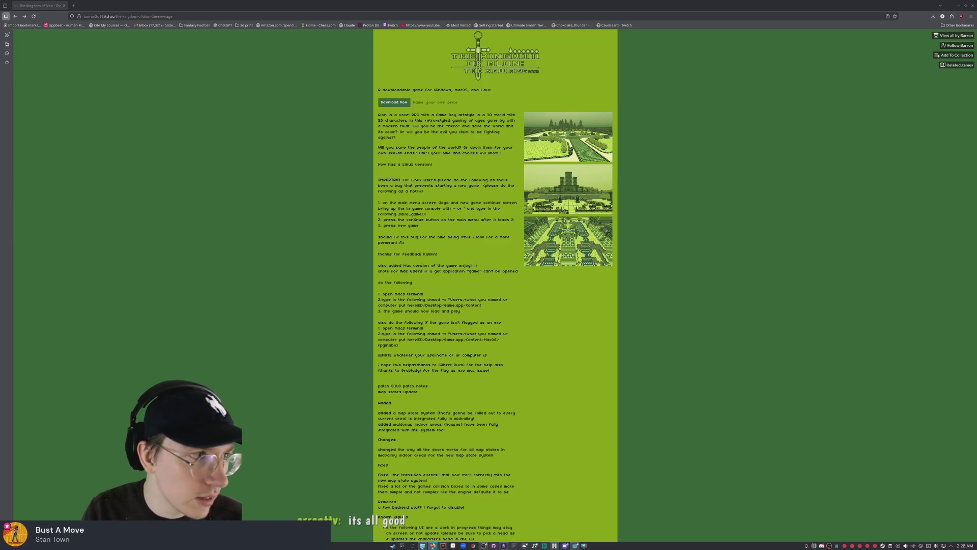
pyautogui.hotkey('alt', 'Right')
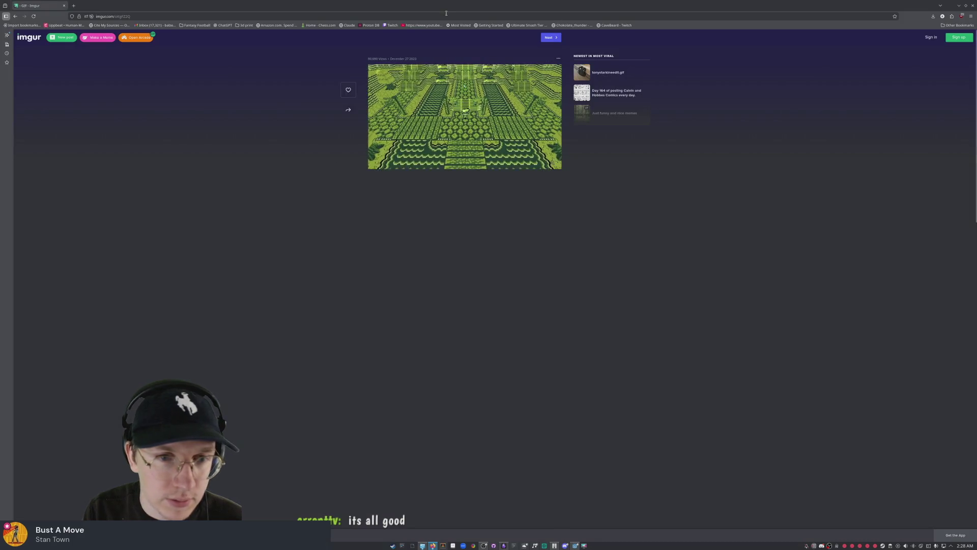
# Zoom the Imgur GIF page, close it, then shrink and close the browser to reach Godot.
pyautogui.keyDown('ctrl'); pyautogui.scroll(4, 446, 119); pyautogui.keyUp('ctrl')
pyautogui.keyDown('ctrl'); pyautogui.scroll(3, 446, 118); pyautogui.keyUp('ctrl')
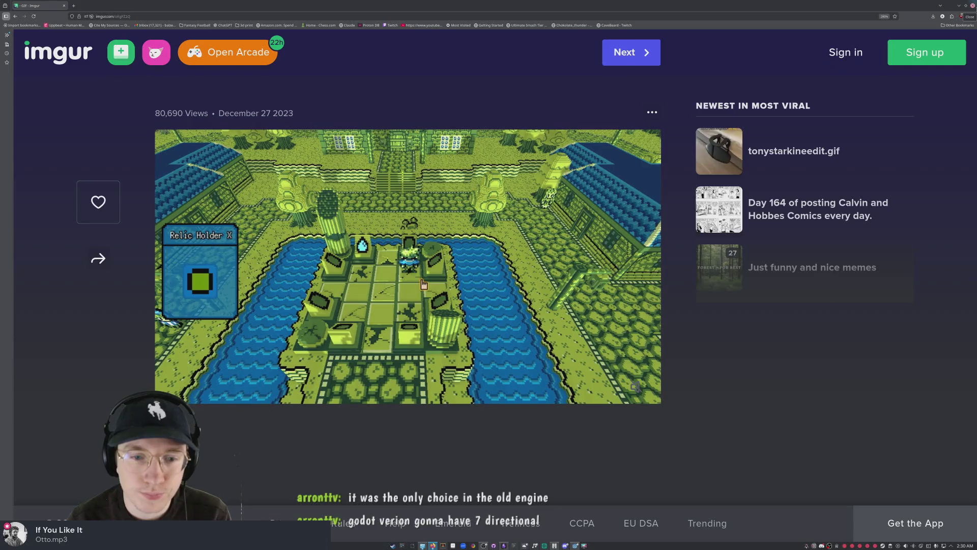
pyautogui.moveTo(425, 283)
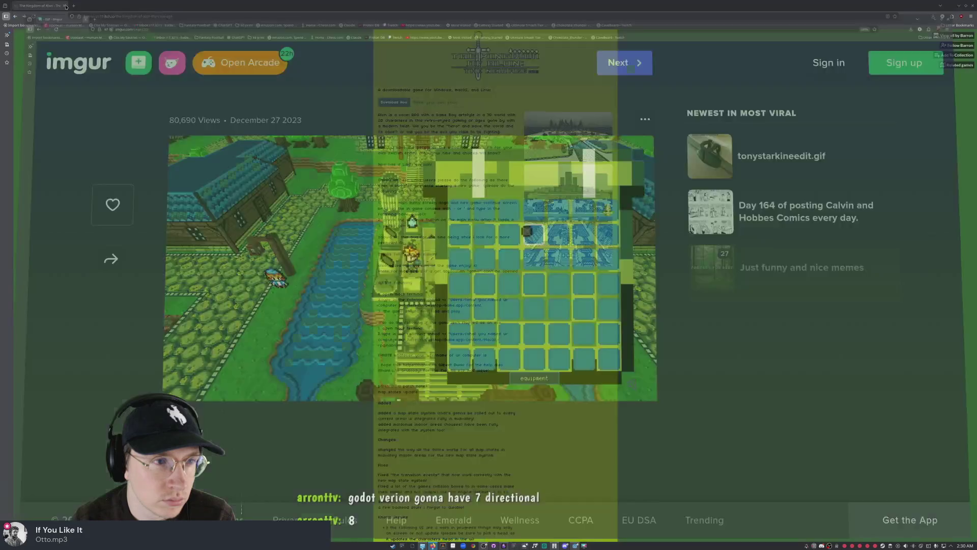
pyautogui.click(65, 6)
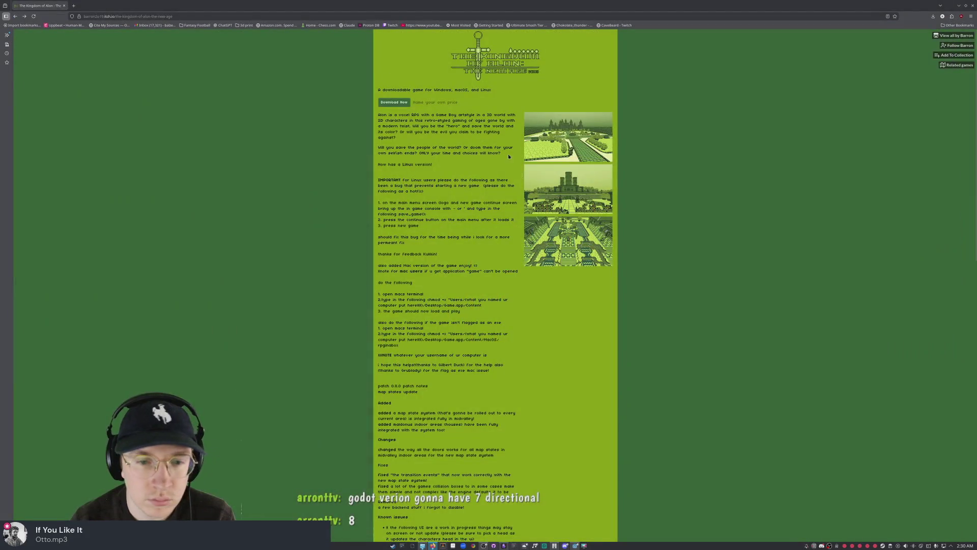
pyautogui.doubleClick(248, 2)
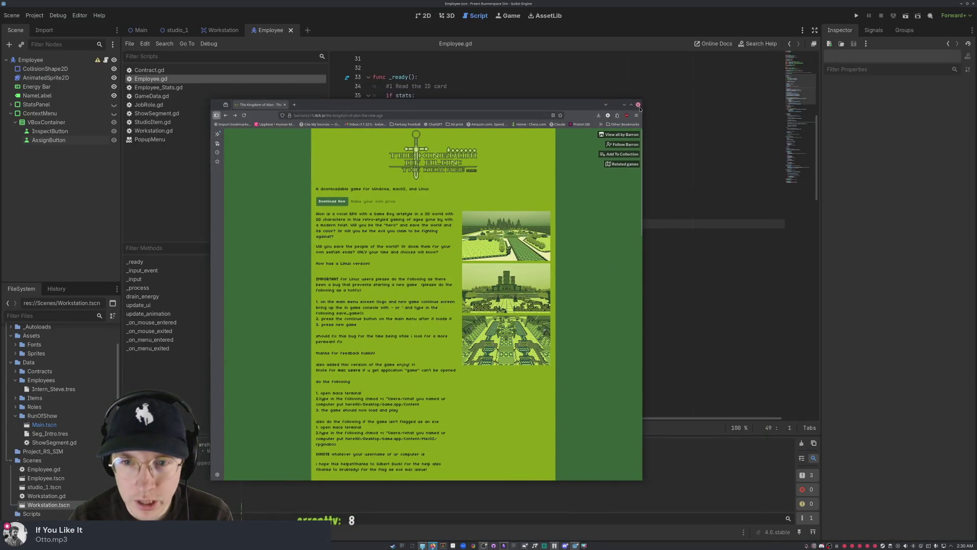
pyautogui.click(639, 105)
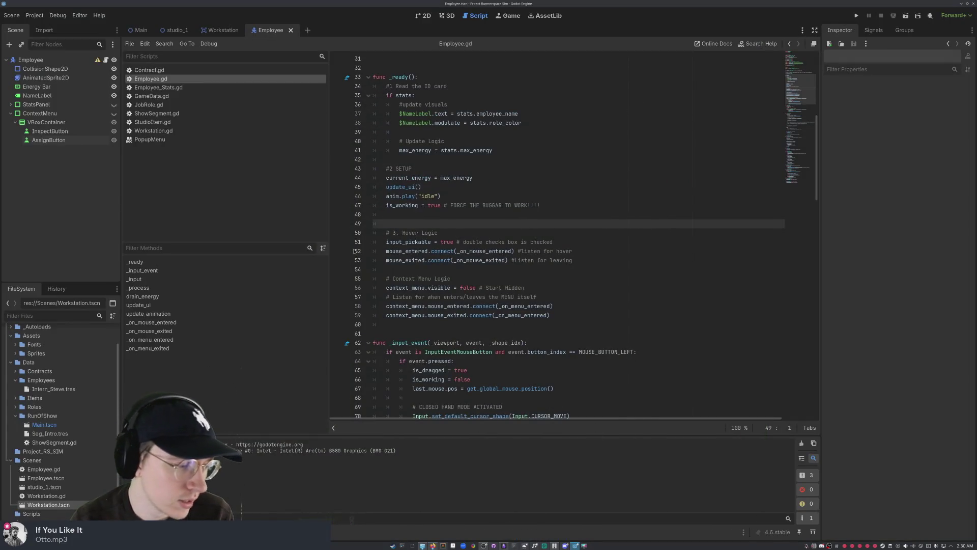
# Review the end of Employee.gd, moving the caret between lines 163, 169 and 172.
pyautogui.scroll(-7, 377, 237)
pyautogui.scroll(-20, 376, 238)
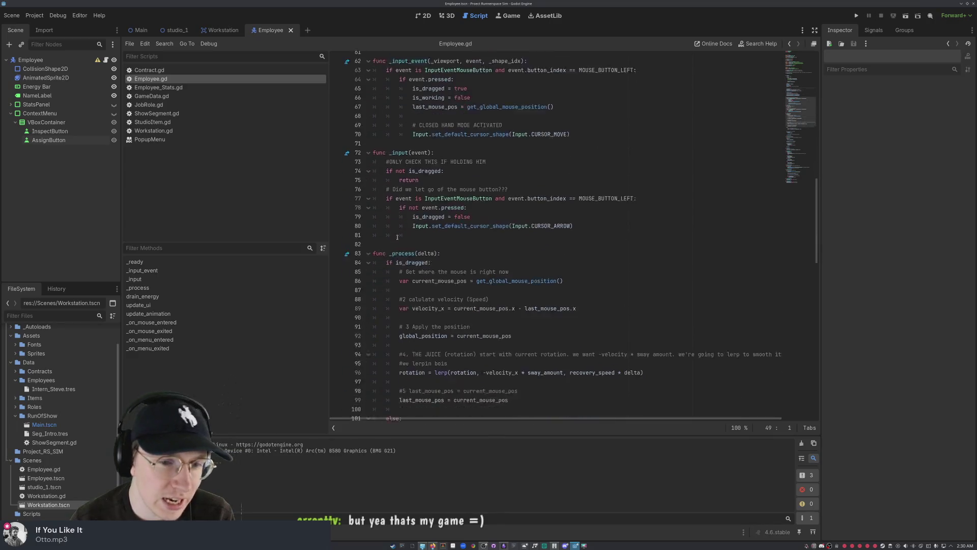
pyautogui.scroll(-3, 466, 281)
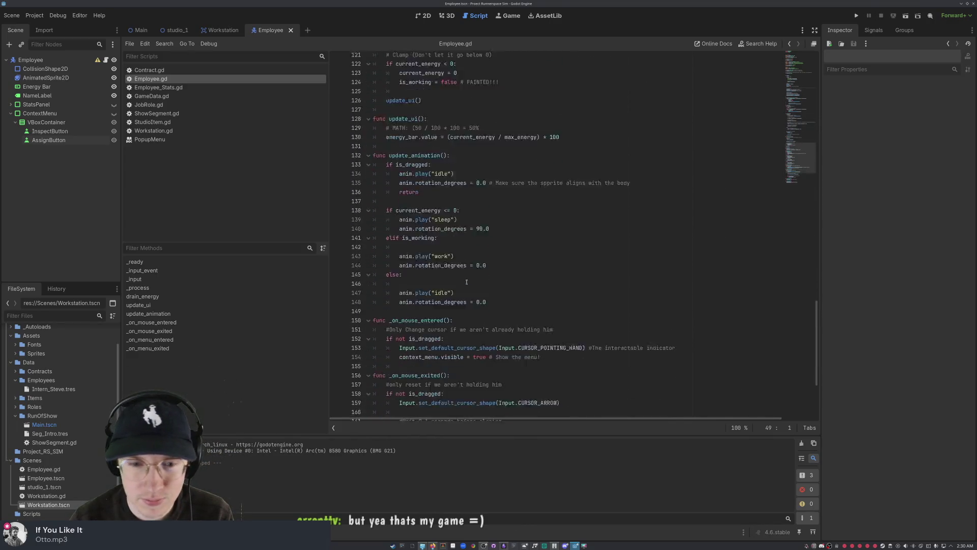
pyautogui.click(560, 362)
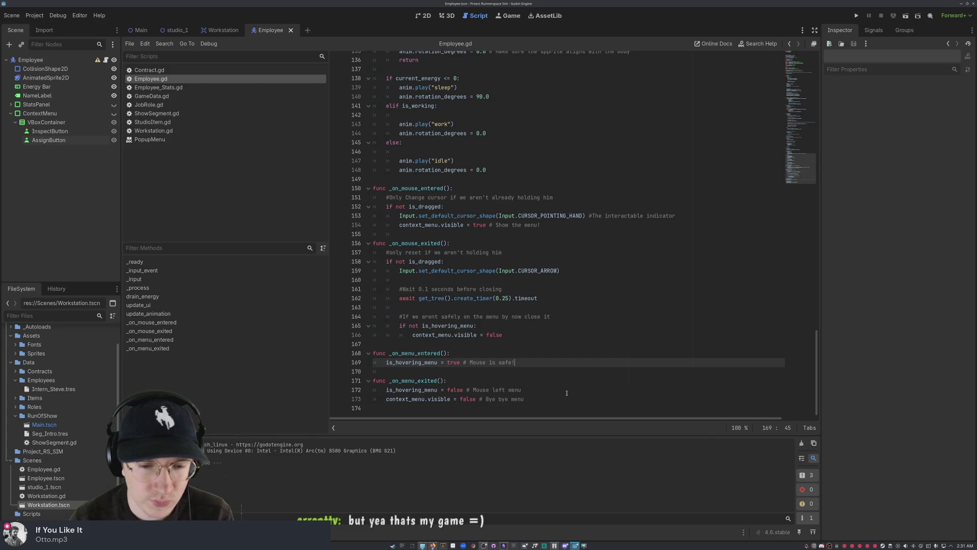
pyautogui.press('Down')
pyautogui.press('Down')
pyautogui.press('Down')
pyautogui.press('Down')
pyautogui.press('Up')
pyautogui.press('Up')
pyautogui.press('Up')
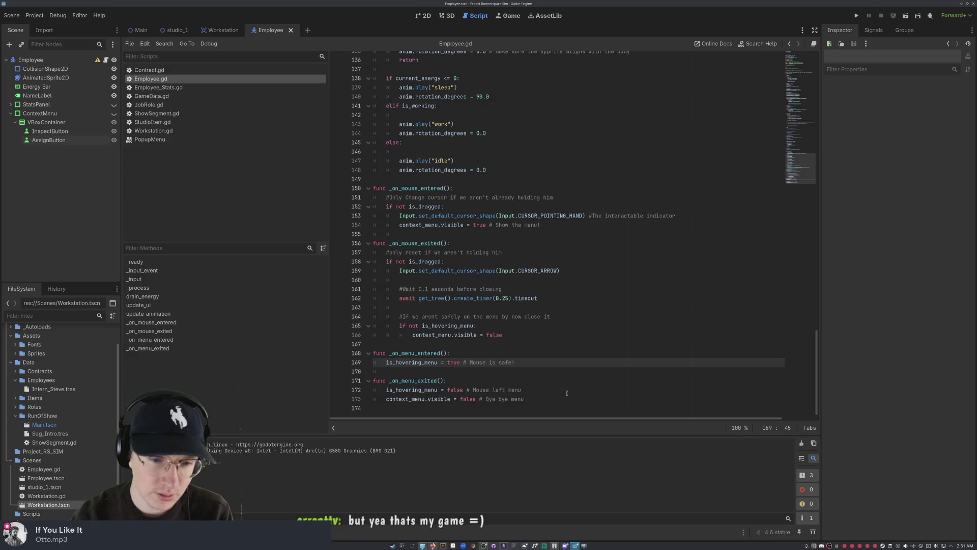
pyautogui.press('Up')
pyautogui.press('Up')
pyautogui.press('Up')
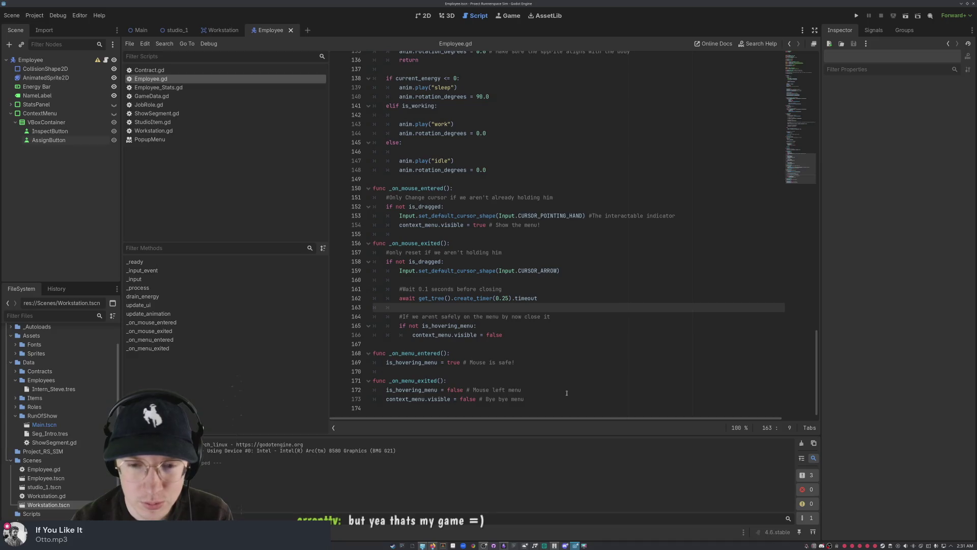
# Scroll back to the top of Employee.gd and show the Employee scene in the 2D view.
pyautogui.scroll(5, 566, 392)
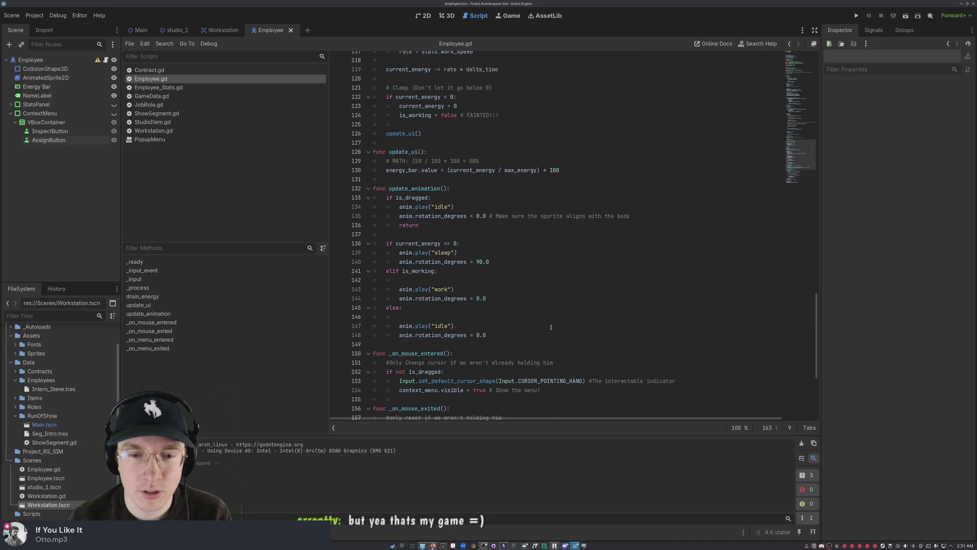
pyautogui.scroll(2, 562, 314)
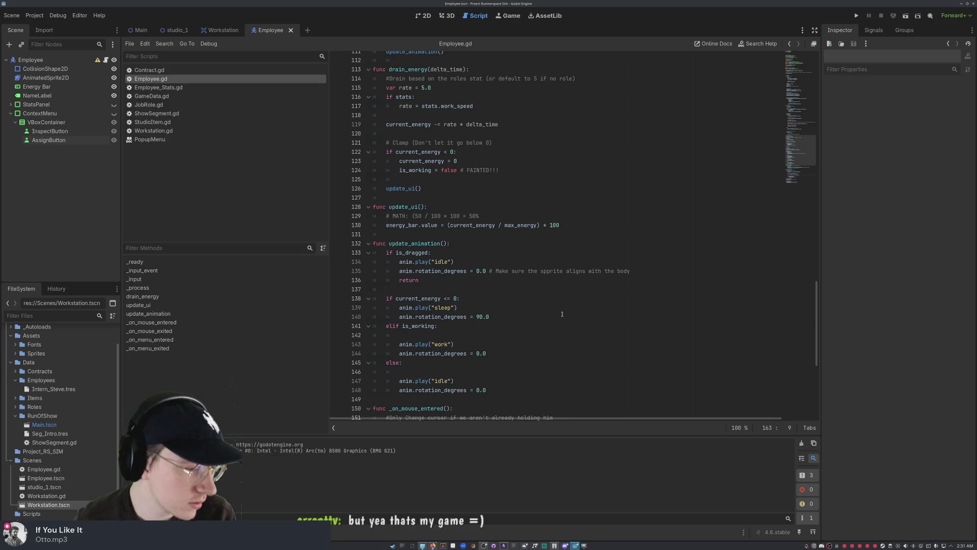
pyautogui.scroll(2, 562, 314)
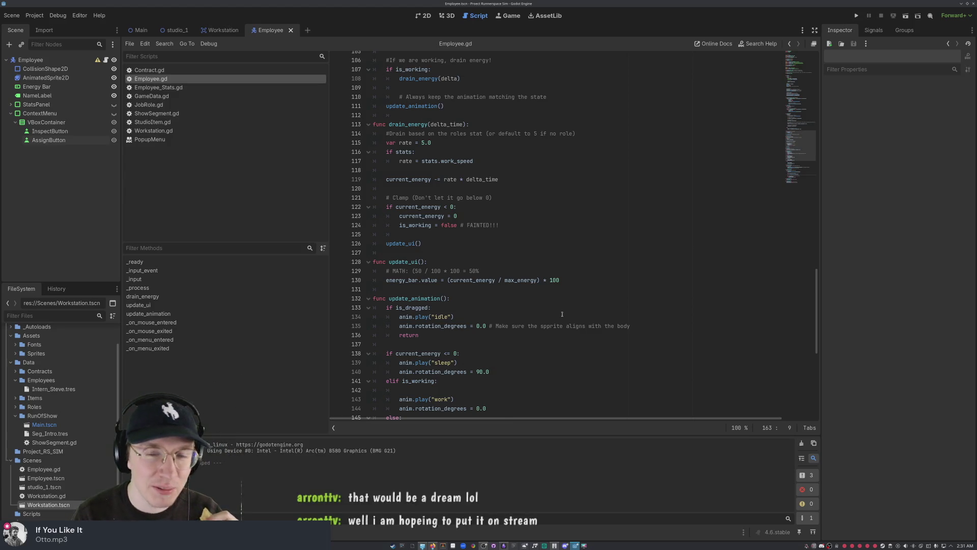
pyautogui.scroll(12, 525, 311)
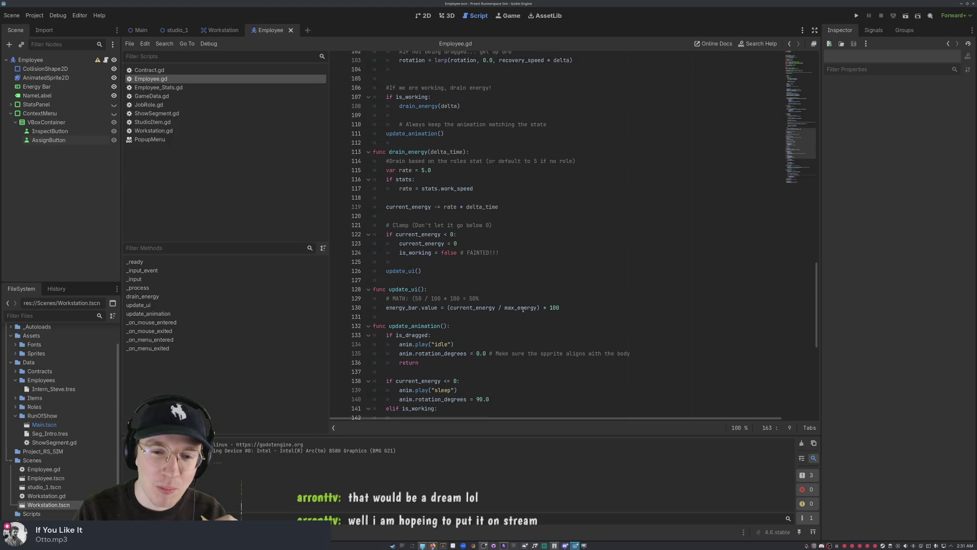
pyautogui.scroll(10, 535, 301)
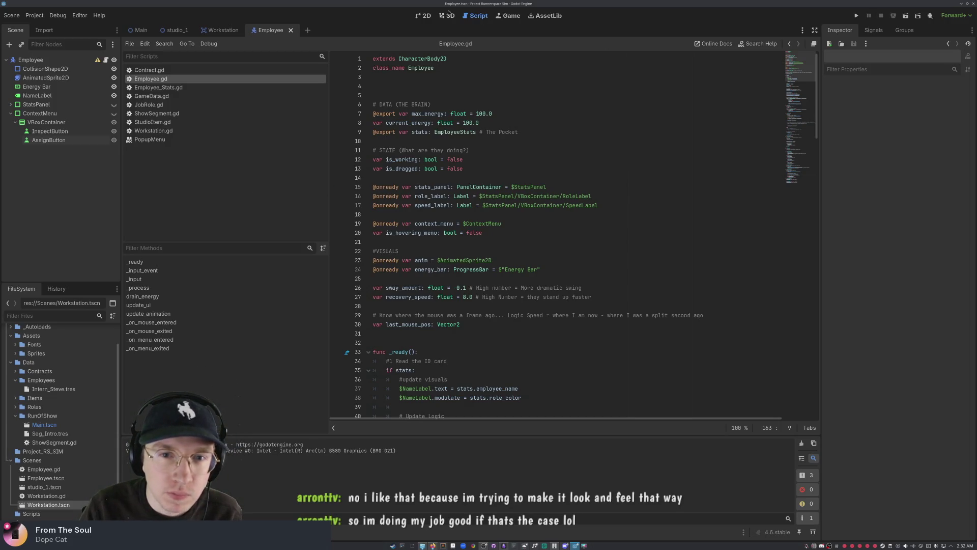
pyautogui.click(426, 16)
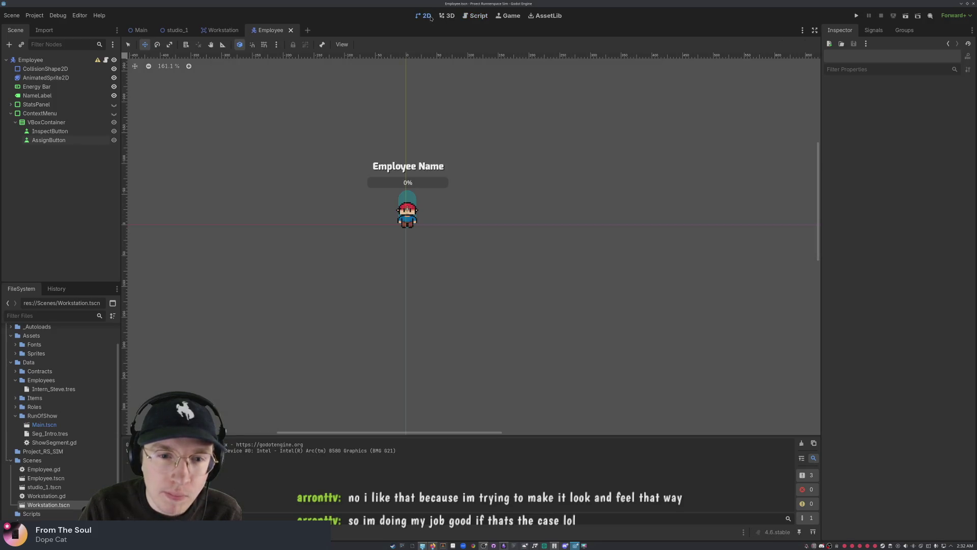
# Clear the canvas selection, then box-select the Employee and CollisionShape2D nodes together.
pyautogui.scroll(-5, 488, 213)
pyautogui.scroll(7, 495, 209)
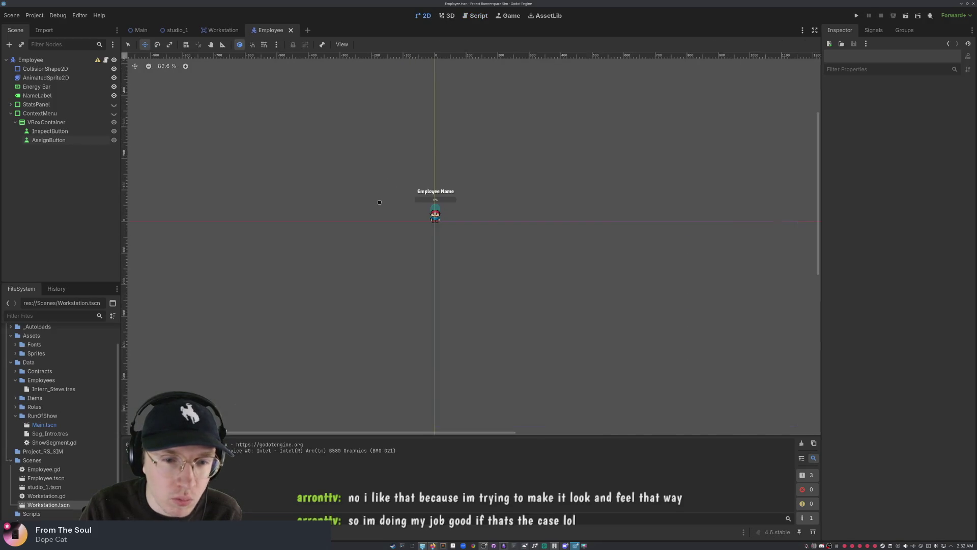
pyautogui.scroll(9, 495, 210)
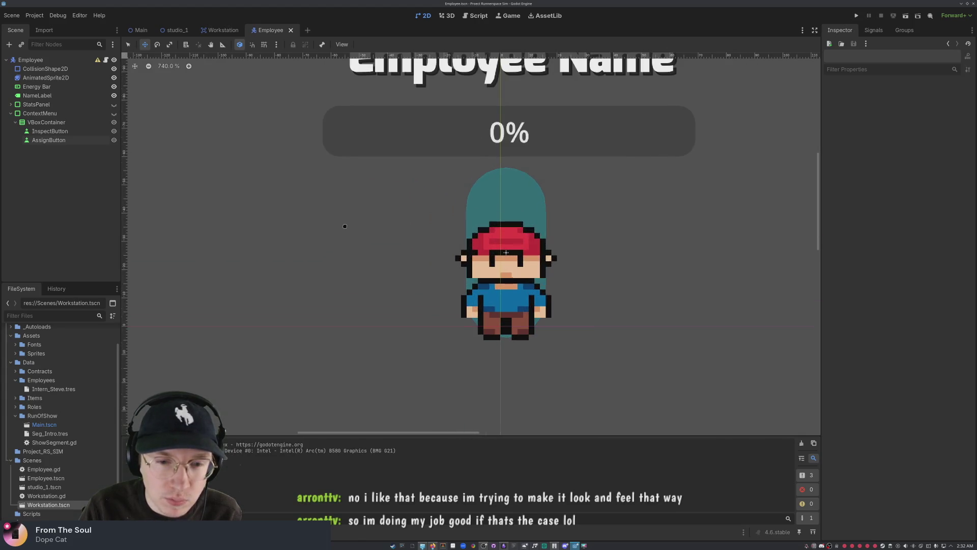
pyautogui.scroll(-6, 346, 226)
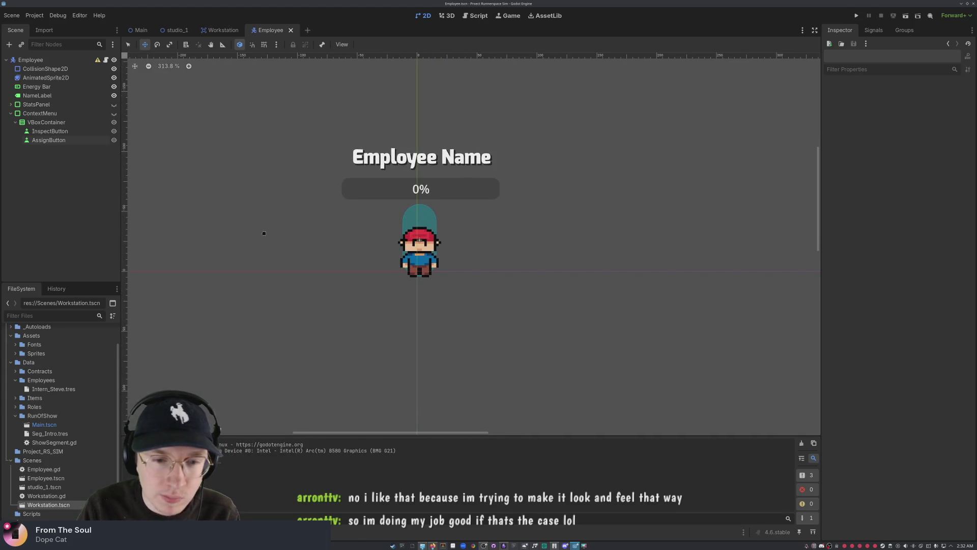
pyautogui.moveTo(336, 276)
pyautogui.mouseDown()
pyautogui.moveTo(414, 269)
pyautogui.moveTo(383, 289)
pyautogui.mouseUp()
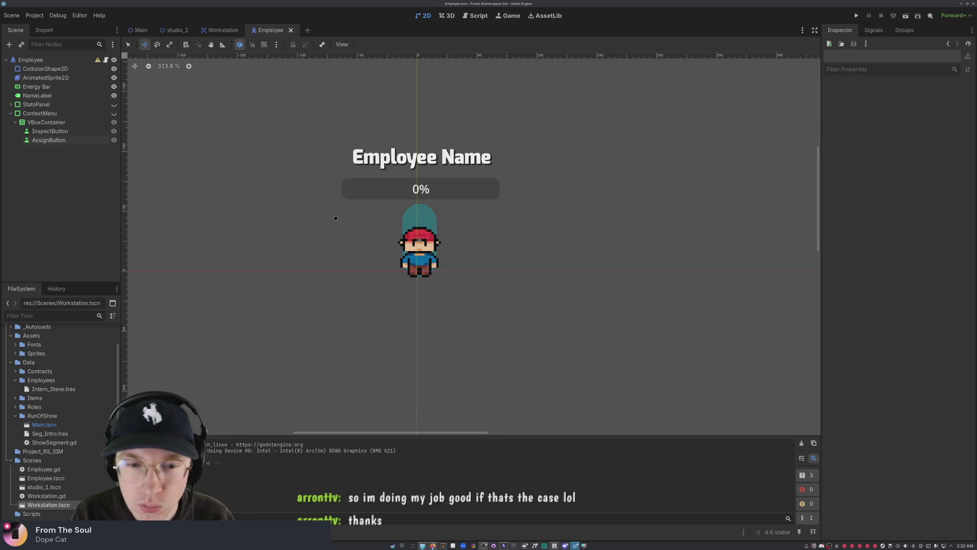
pyautogui.scroll(-4, 285, 224)
pyautogui.moveTo(269, 231); pyautogui.dragTo(387, 237)
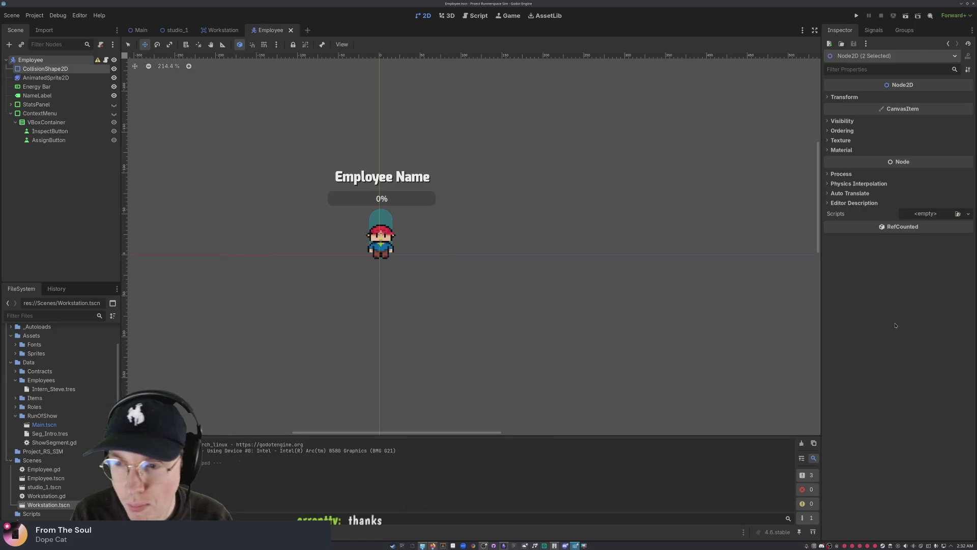
# Browse the Inspector's Auto Translate, Texture, Material and Ordering groups, leaving Visibility expanded.
pyautogui.click(828, 193)
pyautogui.click(829, 194)
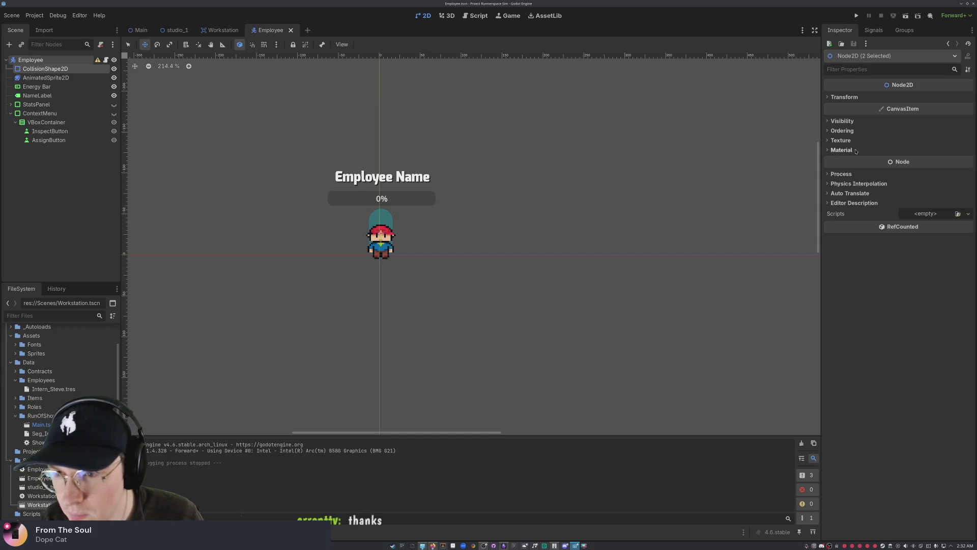
pyautogui.click(833, 140)
pyautogui.click(832, 141)
pyautogui.click(828, 151)
pyautogui.click(828, 151)
pyautogui.click(828, 131)
pyautogui.click(828, 130)
pyautogui.click(828, 122)
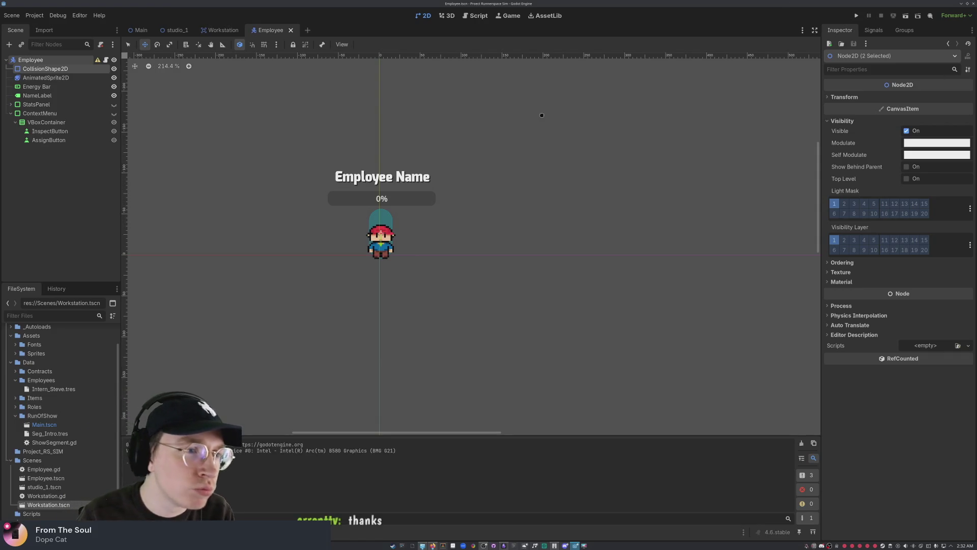
# Inspect CollisionShape2D, the Employee root and VBoxContainer, then switch to the Main scene.
pyautogui.moveTo(96, 59)
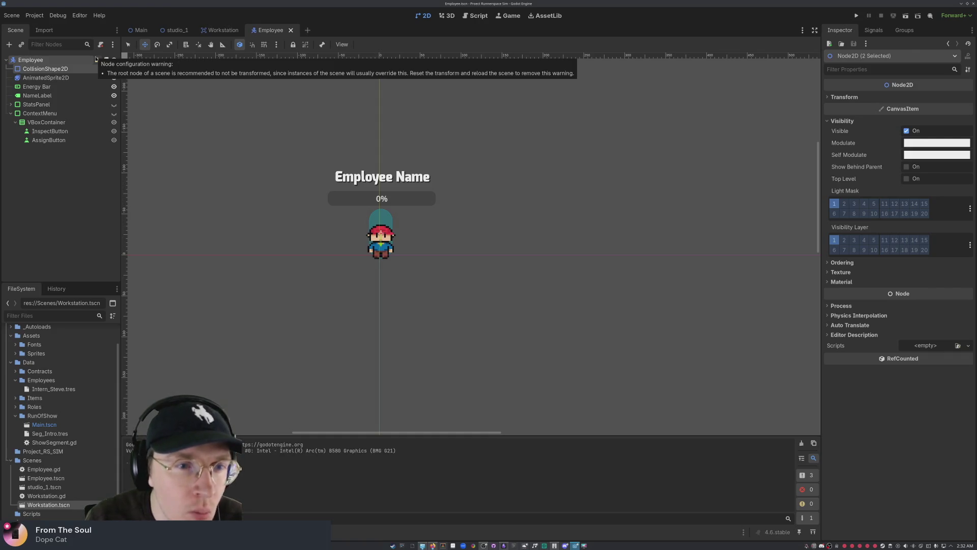
pyautogui.click(73, 69)
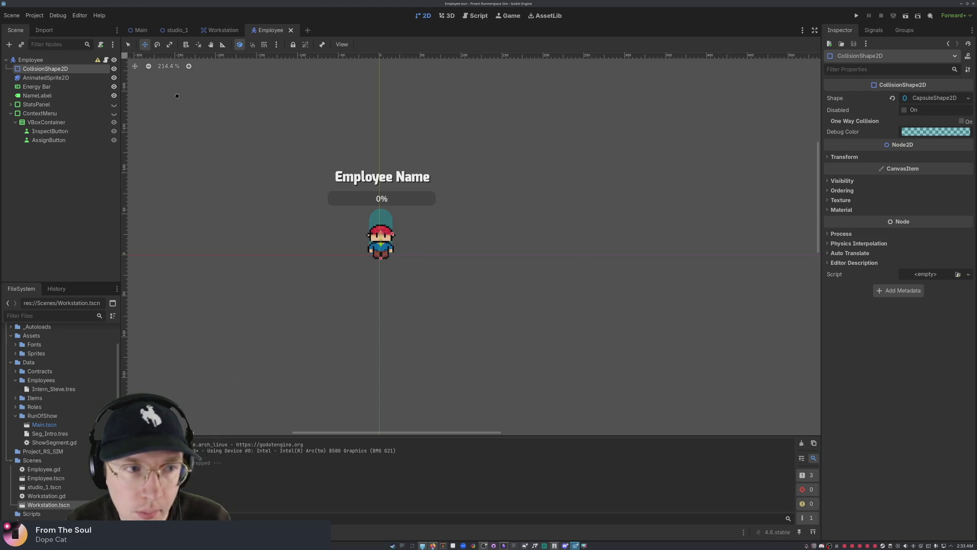
pyautogui.click(32, 59)
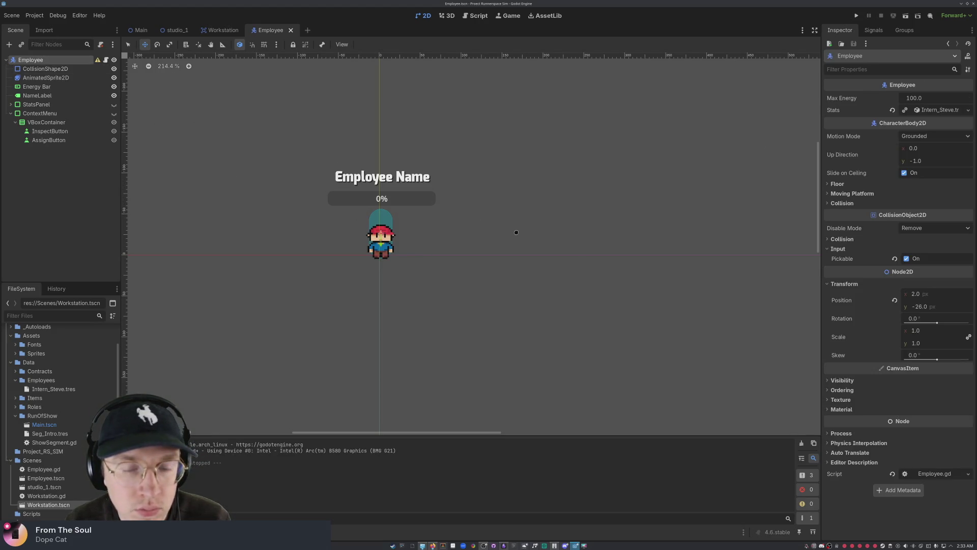
pyautogui.click(46, 69)
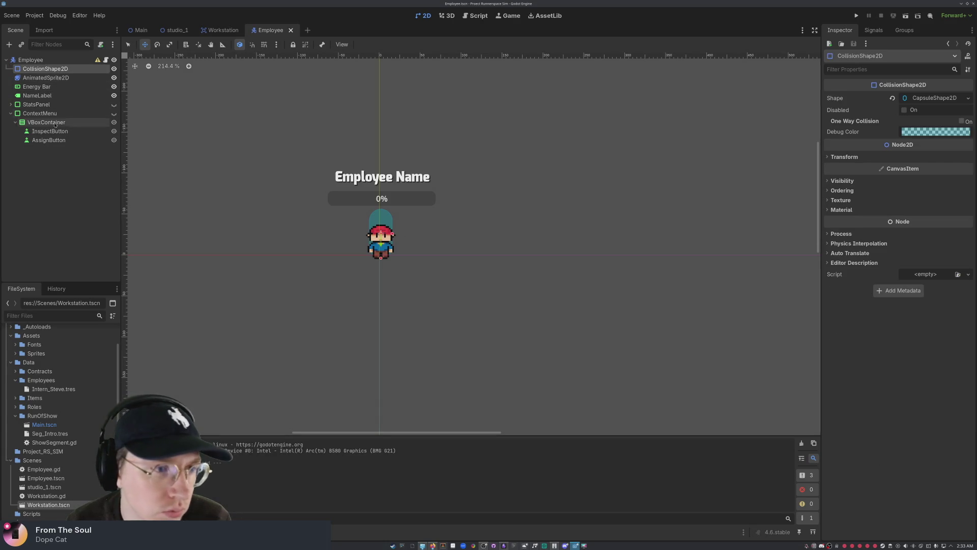
pyautogui.click(55, 123)
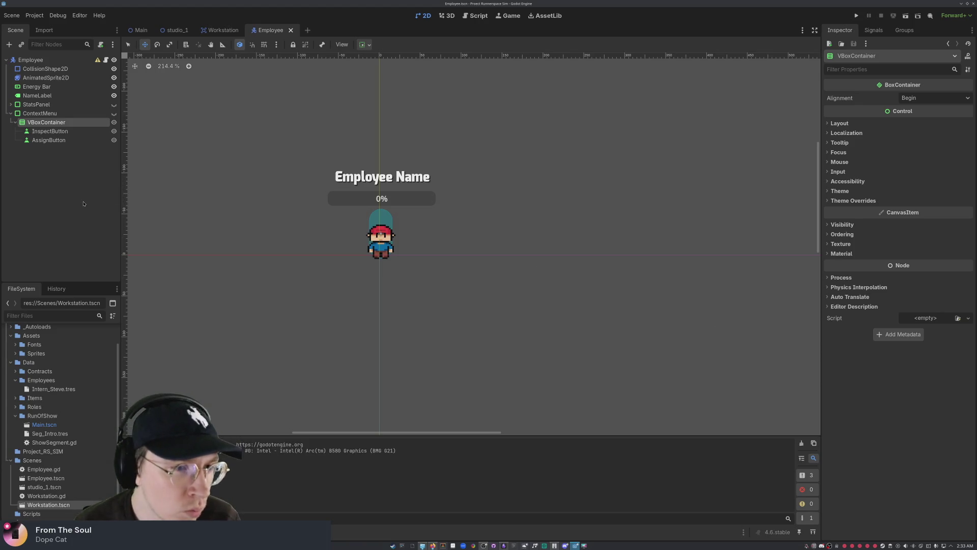
pyautogui.click(252, 77)
pyautogui.click(139, 31)
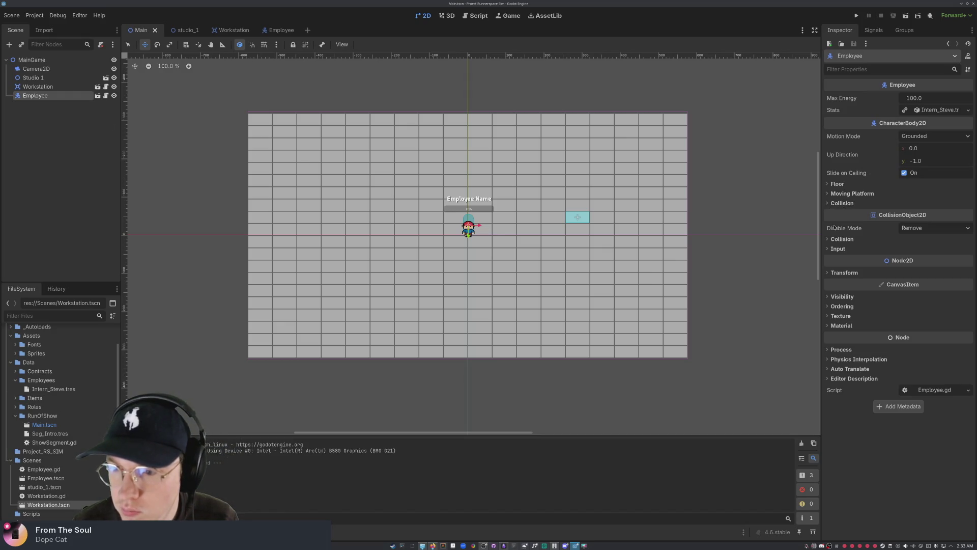
# Check the employee's Moving Platform settings in the Inspector.
pyautogui.click(827, 195)
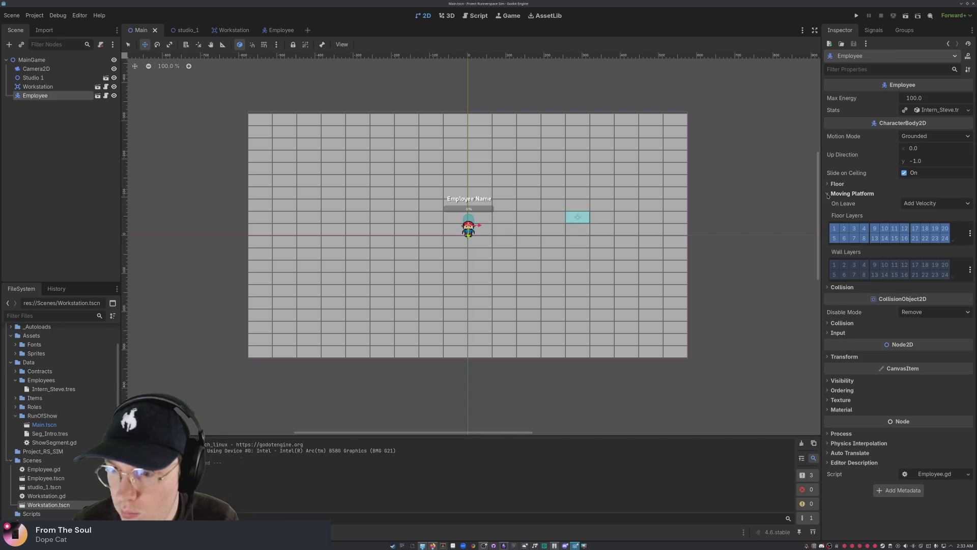
pyautogui.click(828, 195)
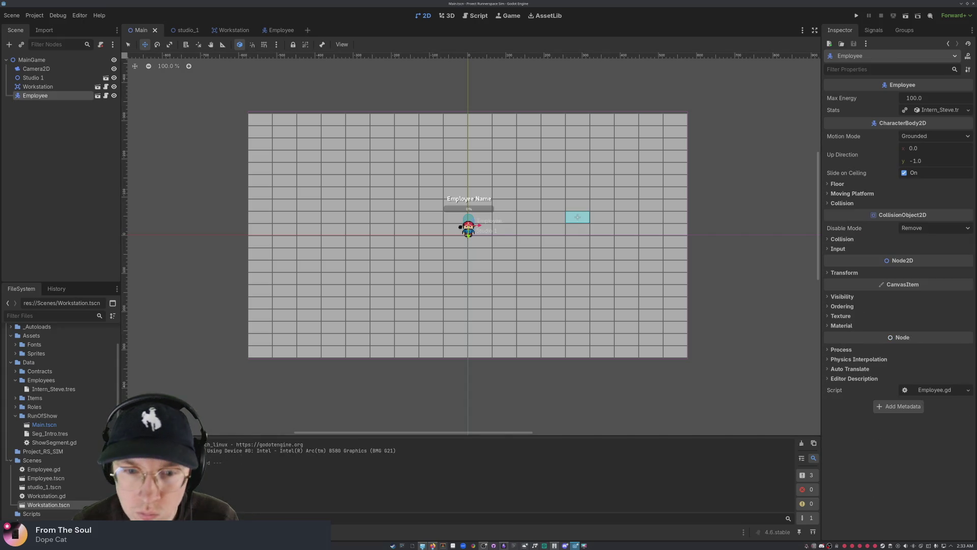
pyautogui.scroll(5, 460, 227)
pyautogui.scroll(-2, 692, 235)
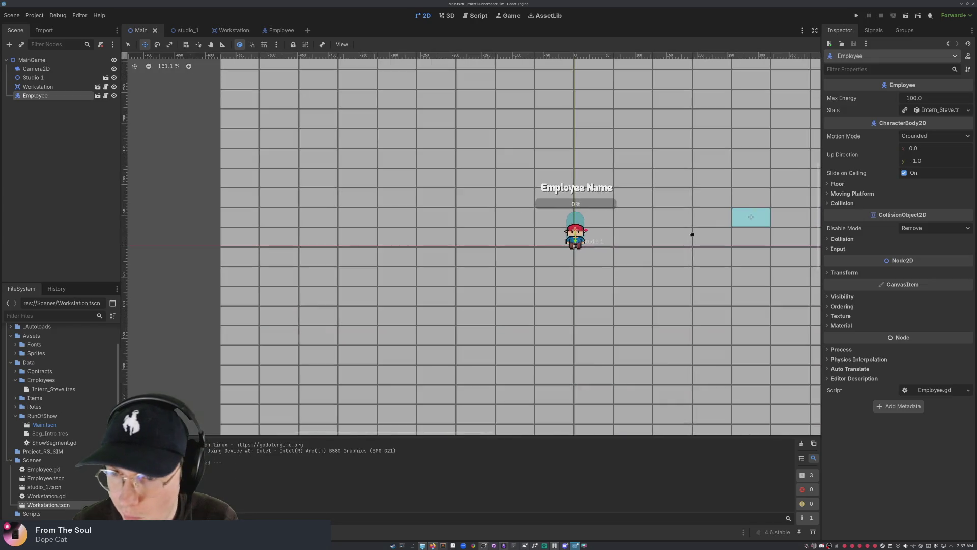
# Drag the Workstation so it sits just below the employee, then open the Workstation scene.
pyautogui.click(753, 218)
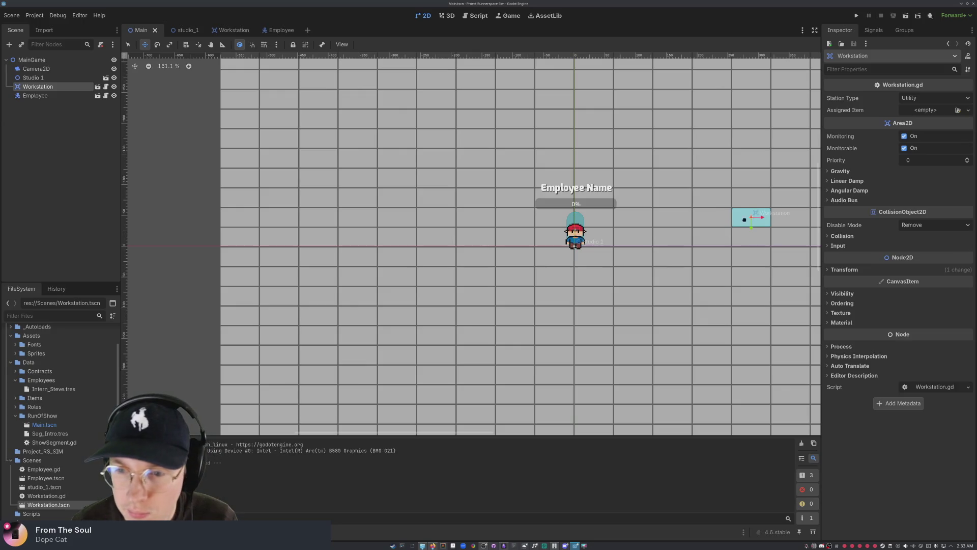
pyautogui.moveTo(752, 222)
pyautogui.mouseDown()
pyautogui.moveTo(570, 285)
pyautogui.moveTo(598, 281)
pyautogui.mouseUp()
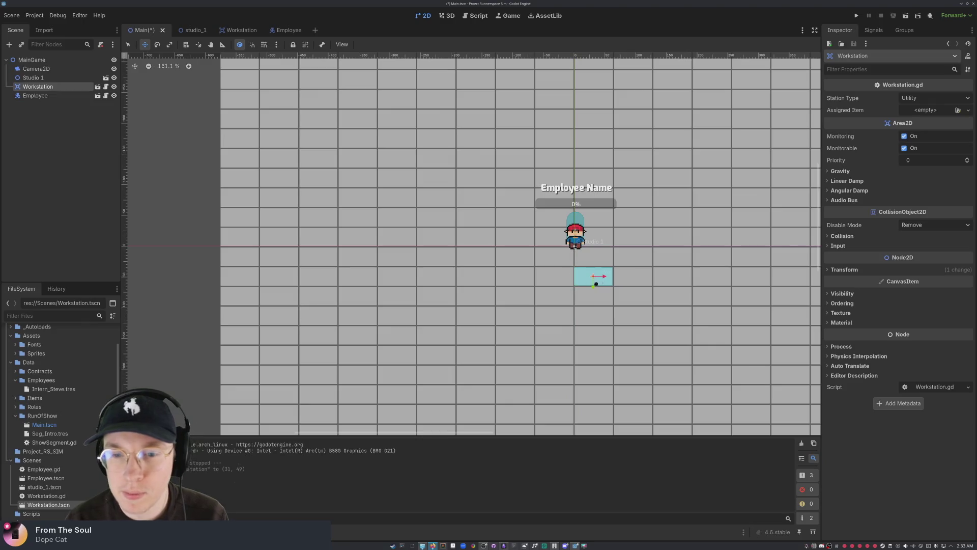
pyautogui.moveTo(600, 277); pyautogui.dragTo(586, 279)
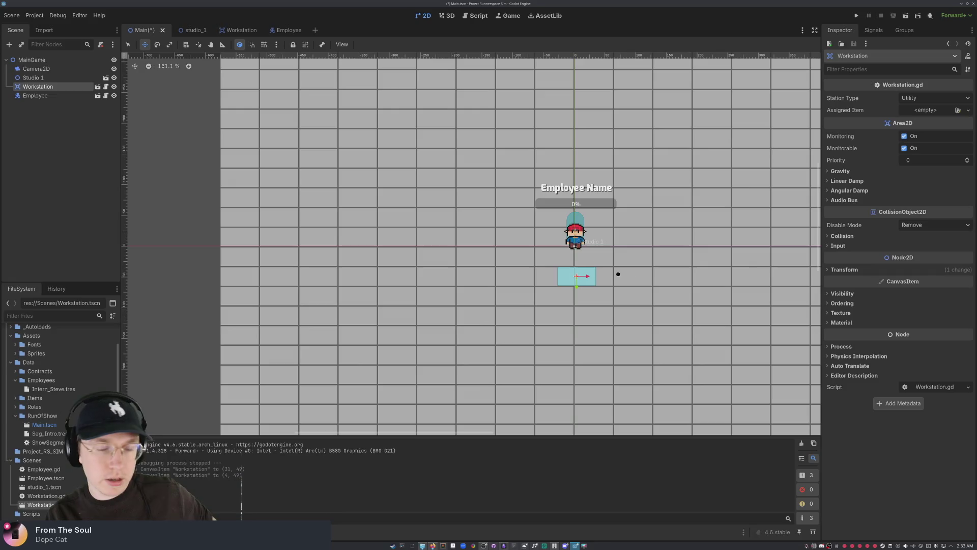
pyautogui.moveTo(584, 277); pyautogui.dragTo(582, 280)
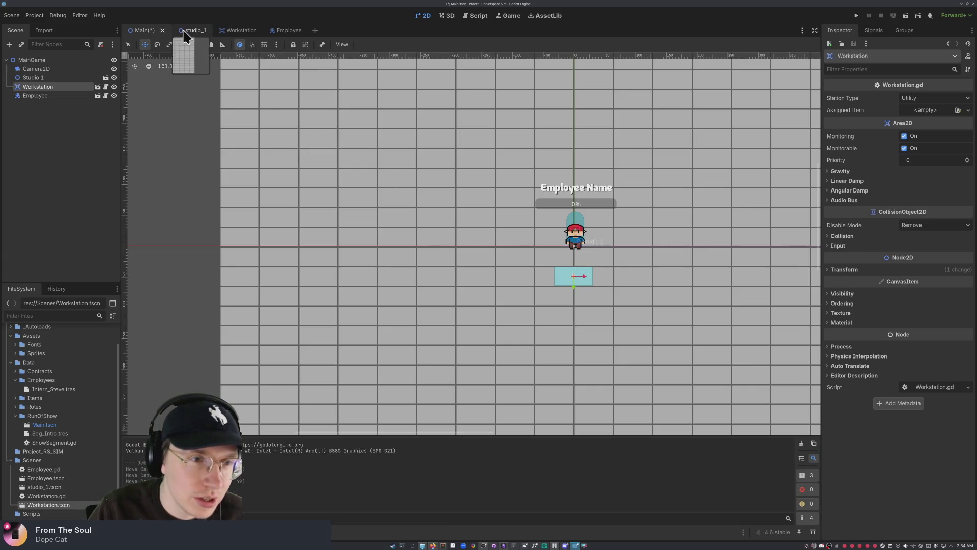
pyautogui.click(230, 31)
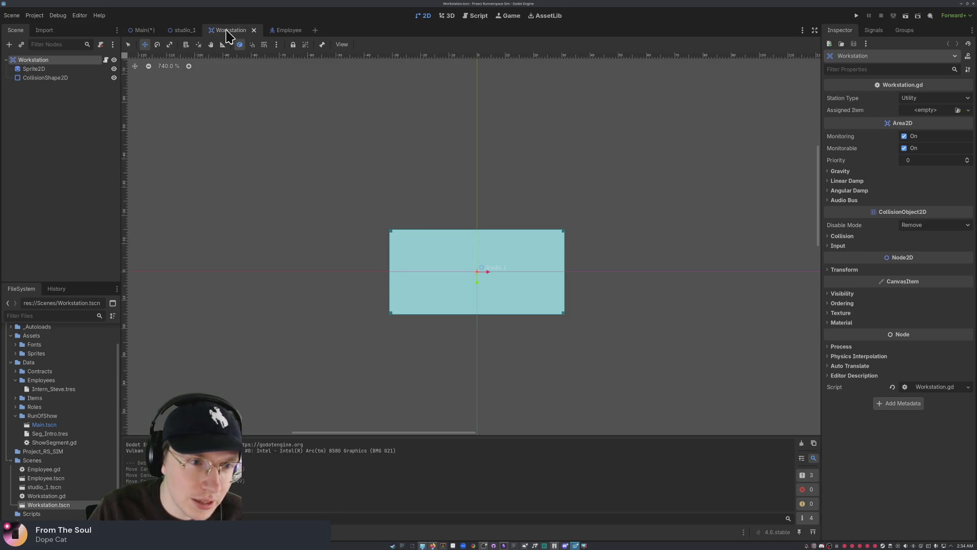
# Select the Workstation's CollisionShape2D and its root node, then return to the Main scene.
pyautogui.click(59, 78)
pyautogui.click(90, 149)
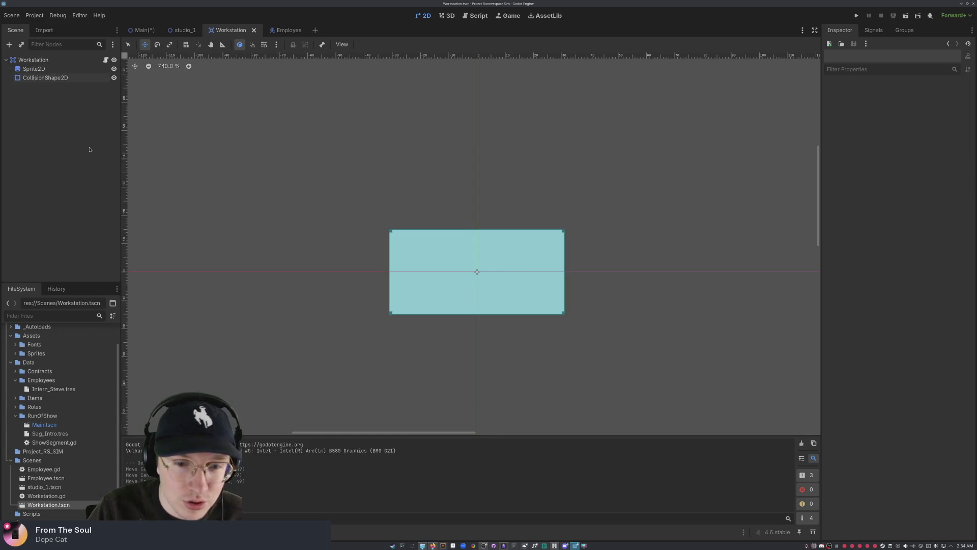
pyautogui.click(44, 78)
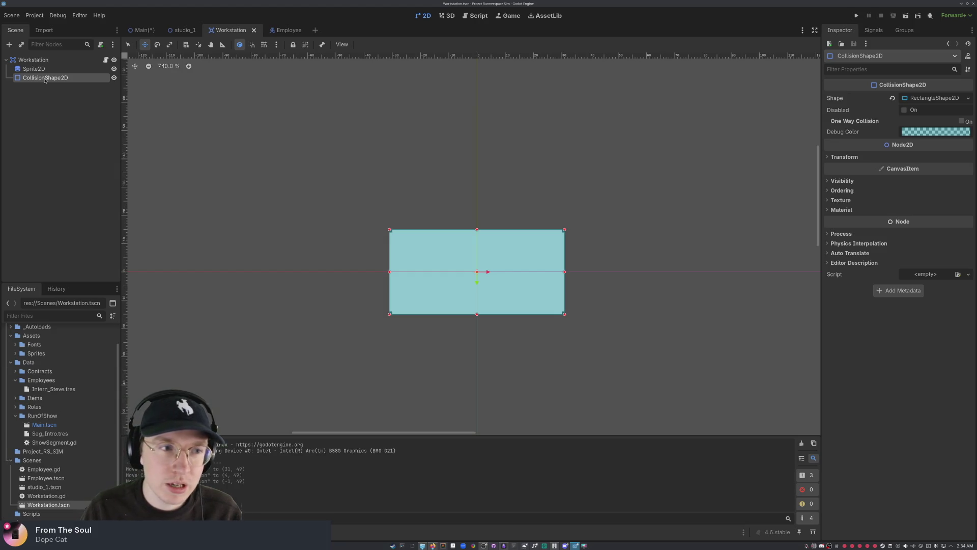
pyautogui.click(47, 58)
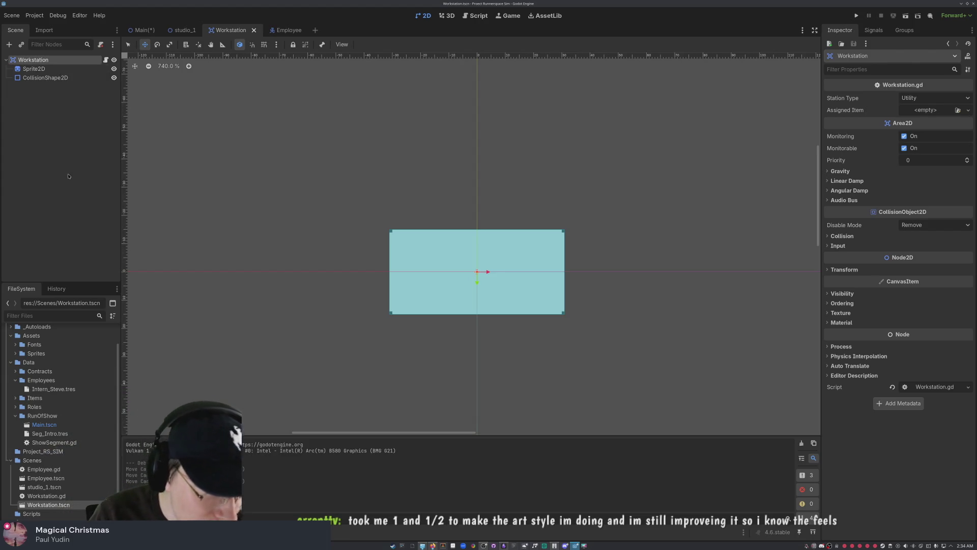
pyautogui.click(144, 30)
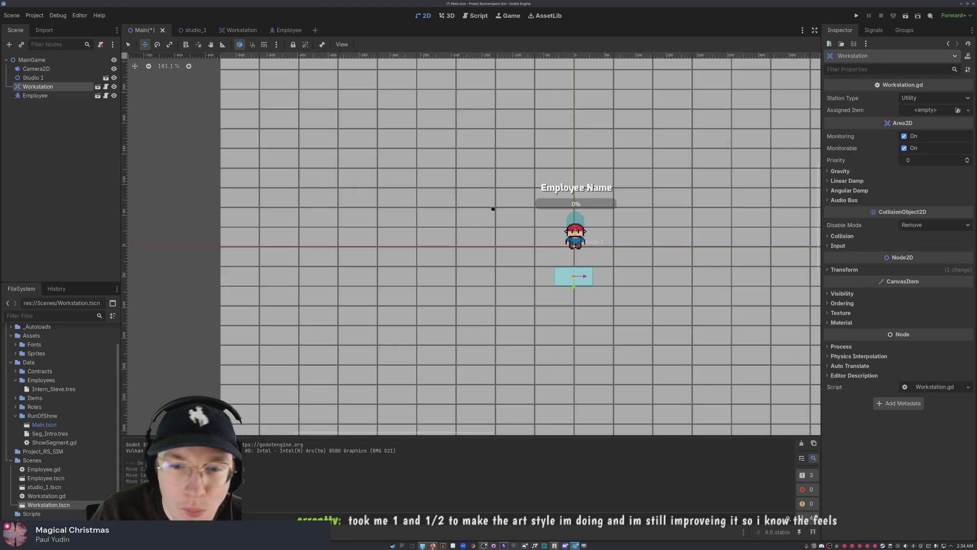
# Zoom in on the employee, toggle the Select and Move tools, and deselect the Workstation.
pyautogui.scroll(5, 601, 270)
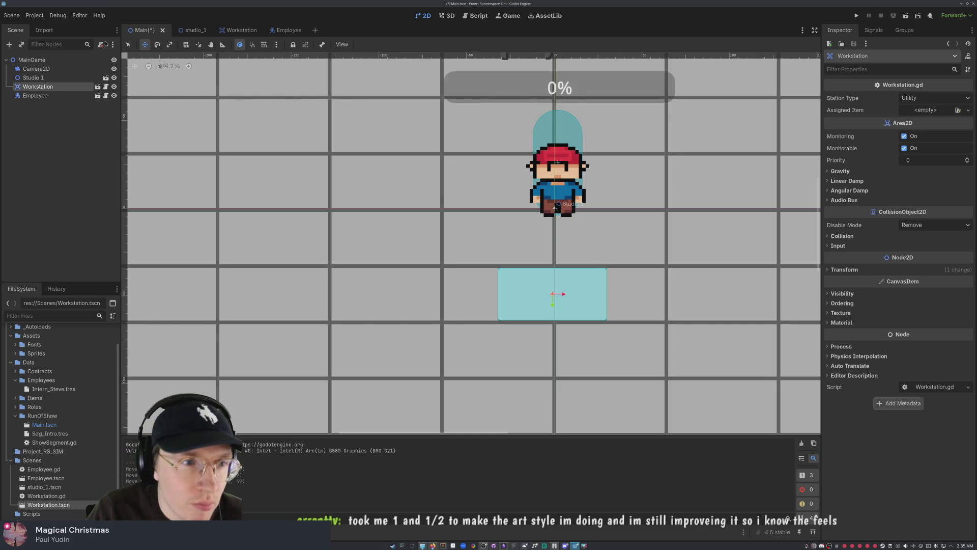
pyautogui.click(128, 45)
pyautogui.click(145, 46)
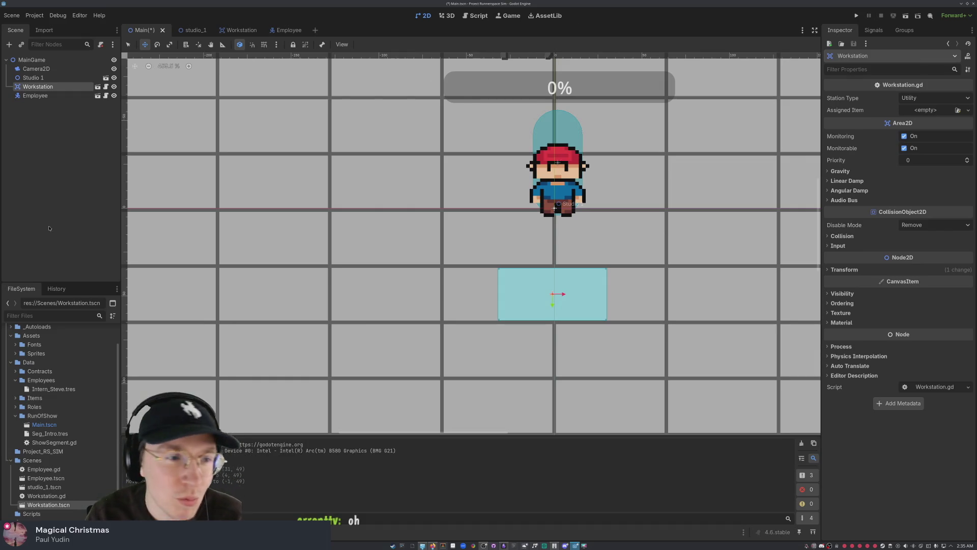
pyautogui.click(70, 213)
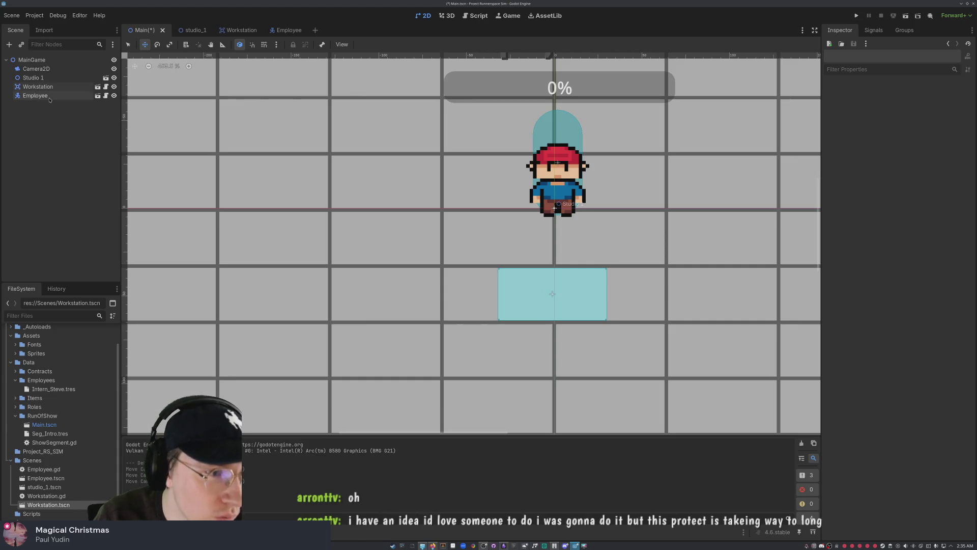
# In the Workstation scene, hide CollisionShape2D with its eye icon and select the Workstation root.
pyautogui.click(232, 31)
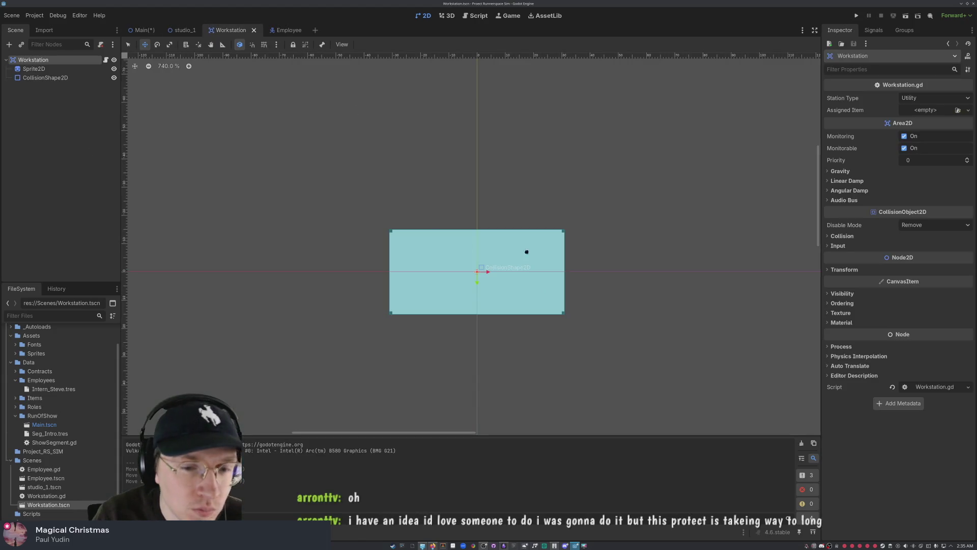
pyautogui.click(99, 155)
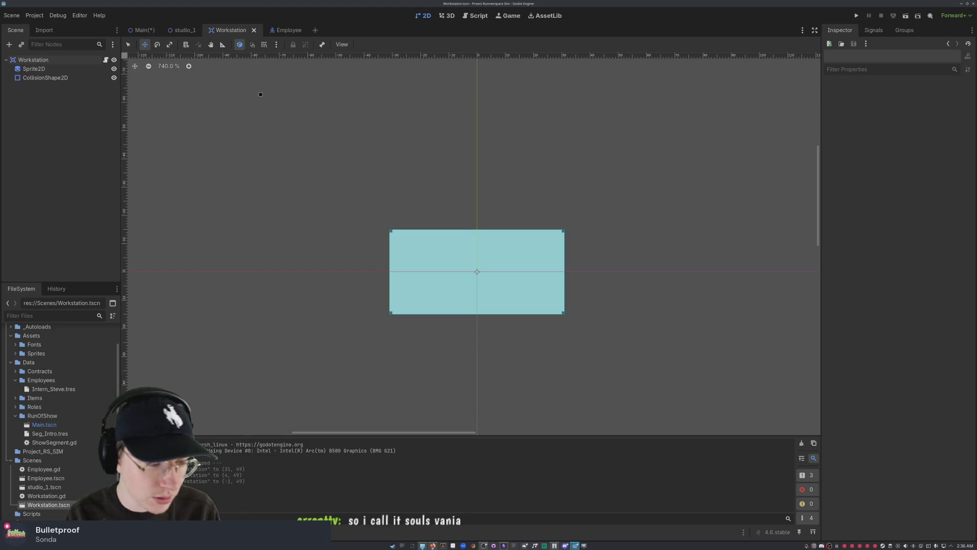
pyautogui.click(550, 251)
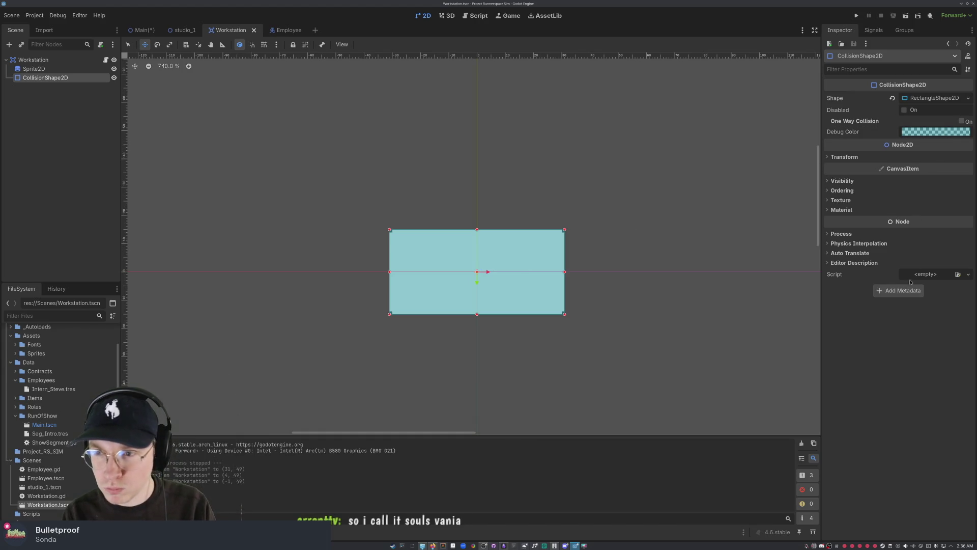
pyautogui.click(114, 78)
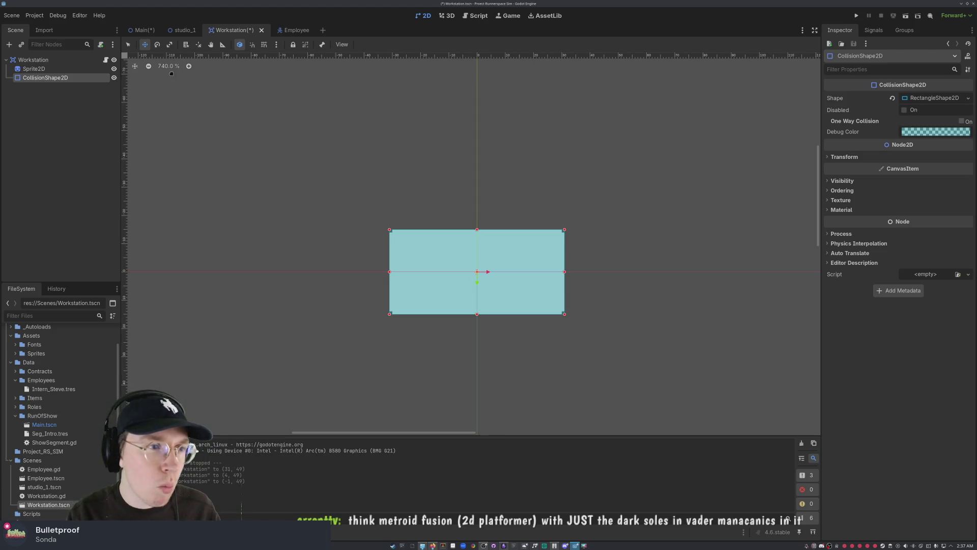
pyautogui.click(33, 59)
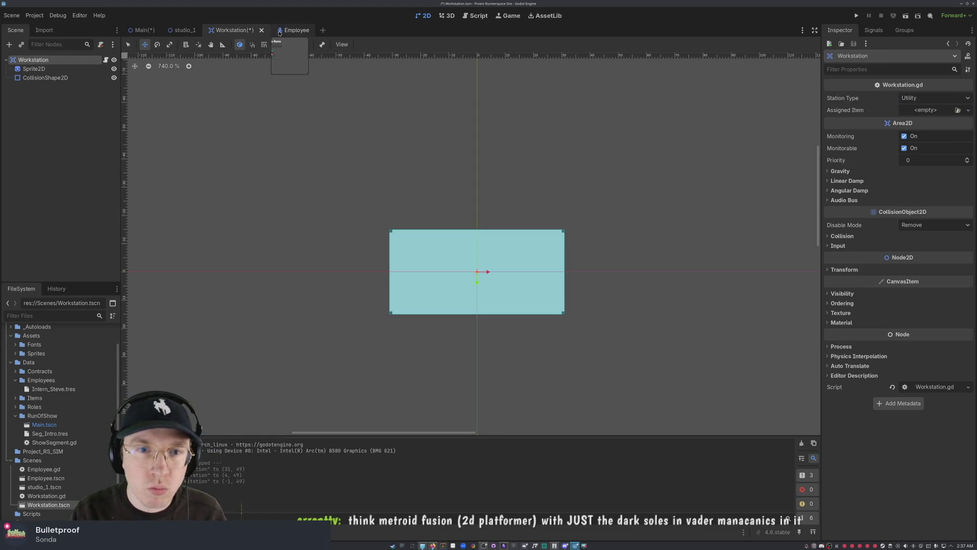
pyautogui.click(479, 15)
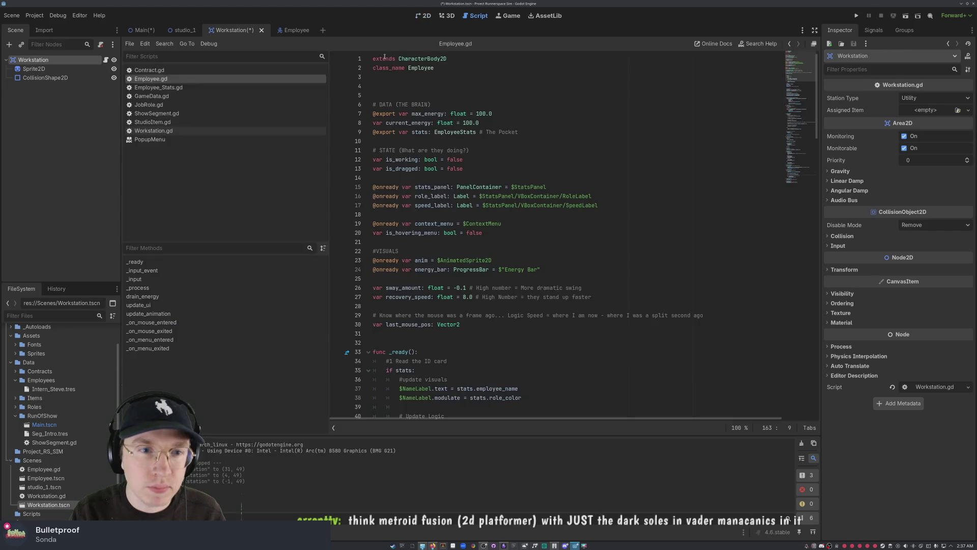
# Read through Workstation.gd up to the assigned_item export line, then open StudioItem.gd.
pyautogui.click(175, 131)
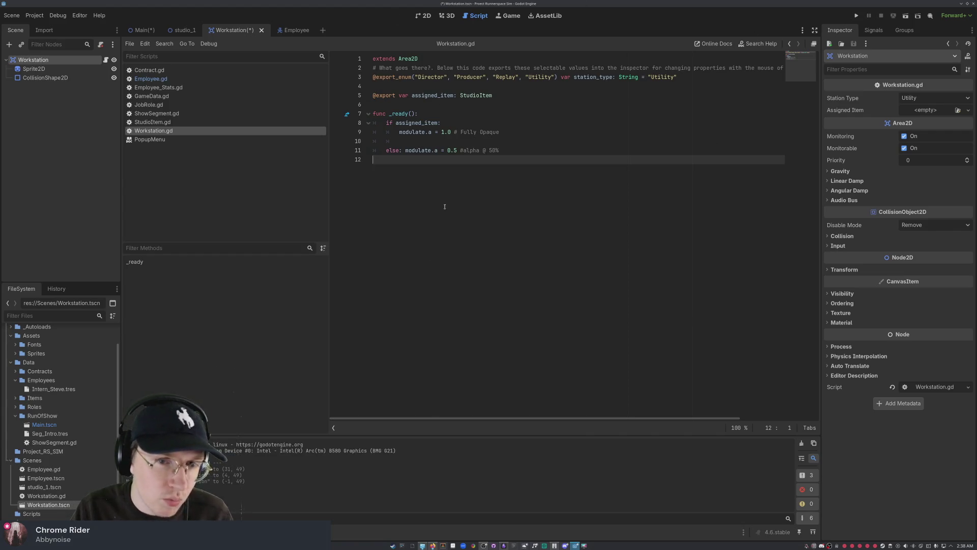
pyautogui.click(503, 147)
pyautogui.click(515, 124)
pyautogui.click(517, 133)
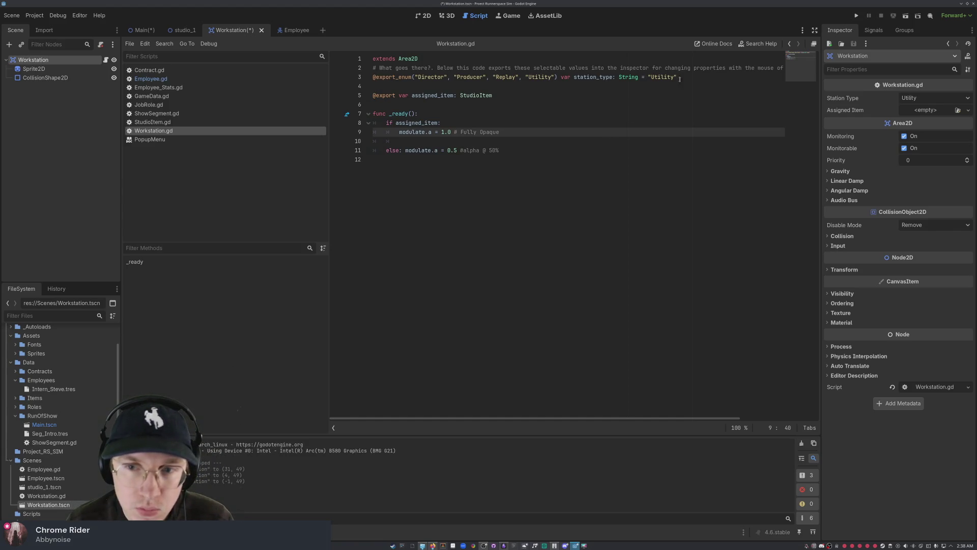
pyautogui.click(519, 95)
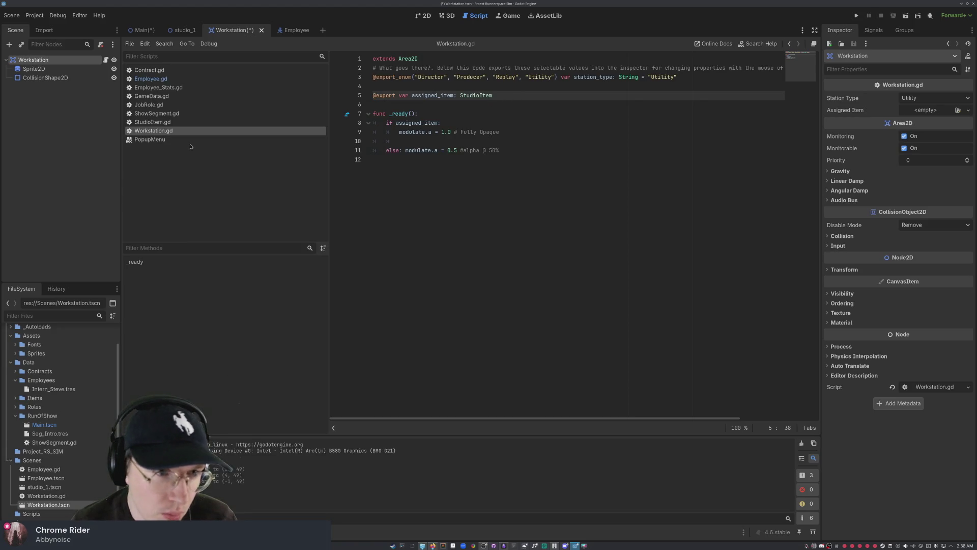
pyautogui.click(168, 123)
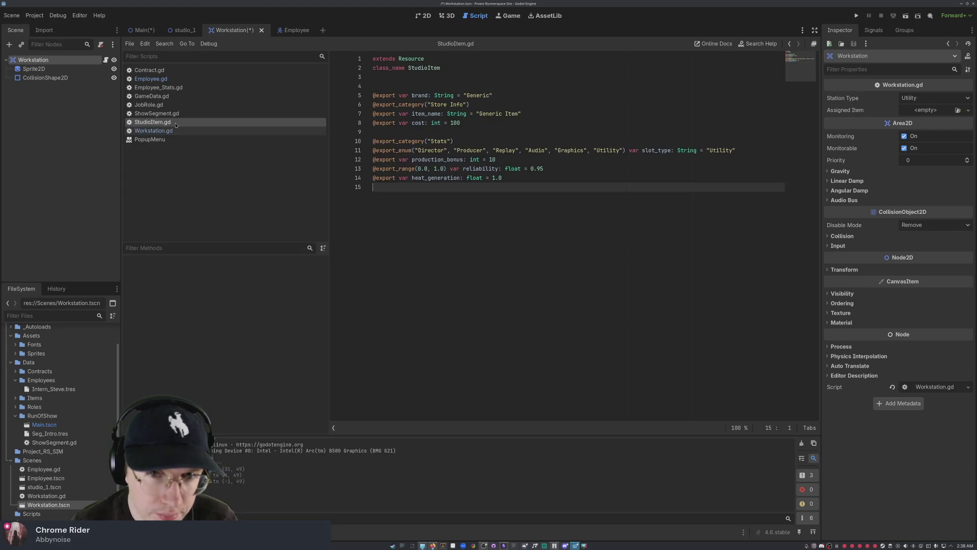
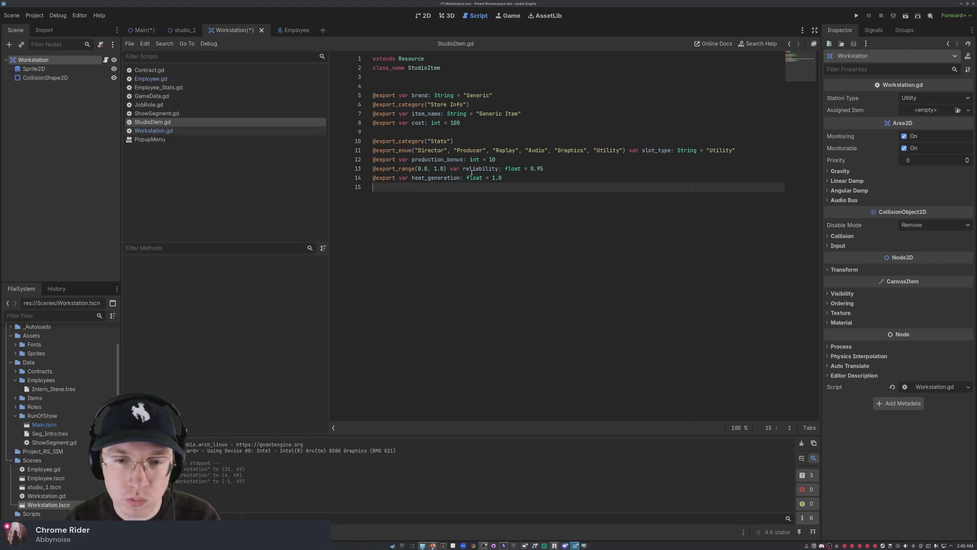
# Review the reliability and stats lines at the end of StudioItem.gd.
pyautogui.click(541, 169)
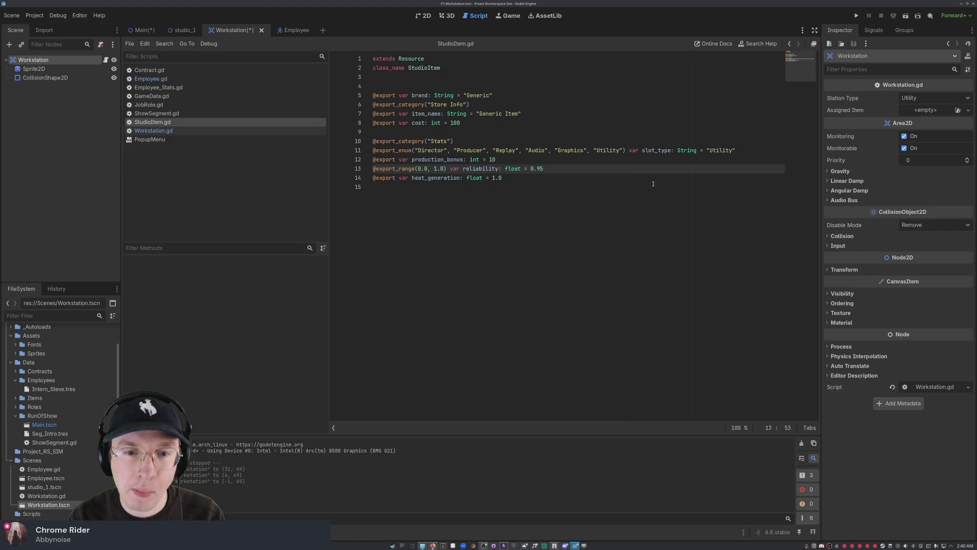
pyautogui.press('Up')
pyautogui.press('Up')
pyautogui.press('Down')
pyautogui.press('Down')
pyautogui.press('End')
pyautogui.press('Up')
pyautogui.press('Down')
pyautogui.press('Down')
pyautogui.press('Down')
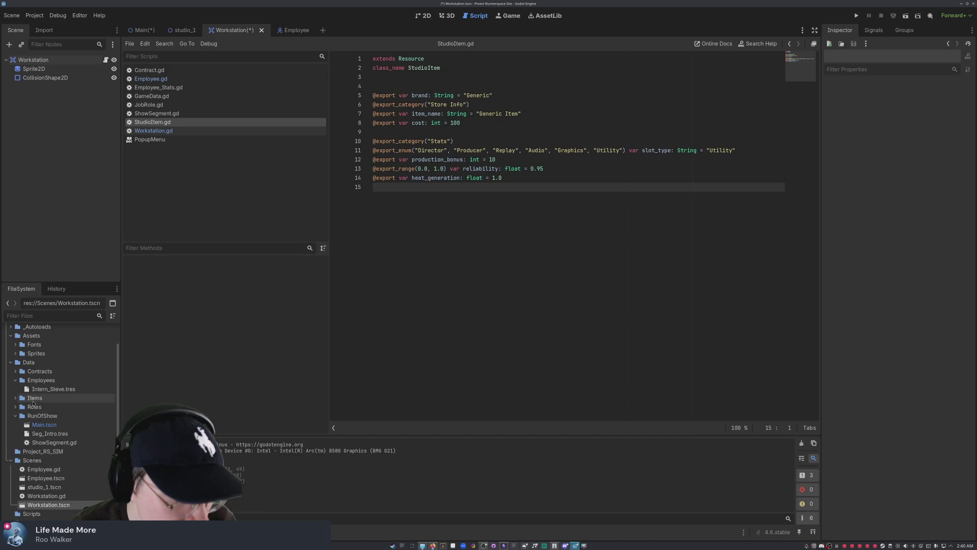
# Expand Data/Items in the FileSystem dock and select Moms_Laptop.tres.
pyautogui.click(15, 398)
pyautogui.click(51, 416)
pyautogui.click(51, 409)
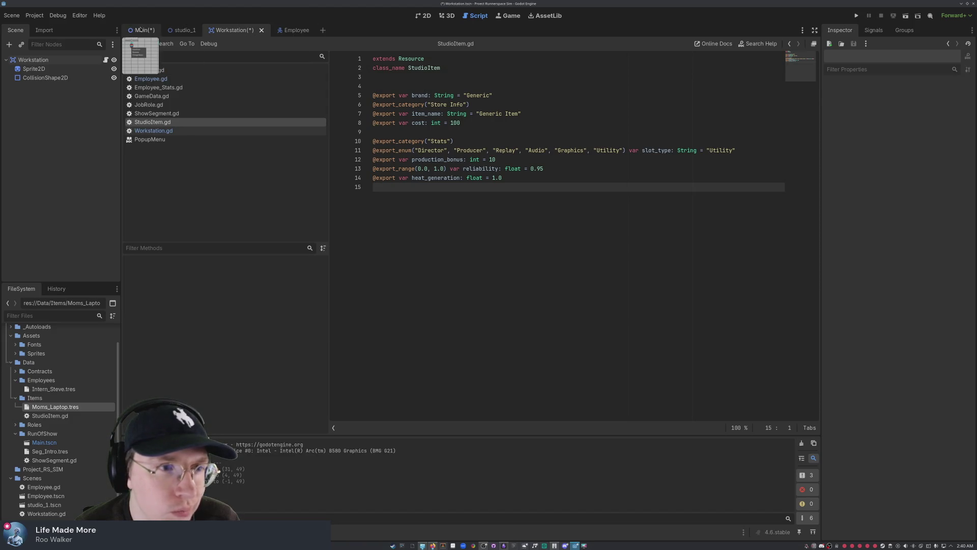
# Load Moms_Laptop.tres in the Inspector and keep its slot type as Utility.
pyautogui.doubleClick(69, 407)
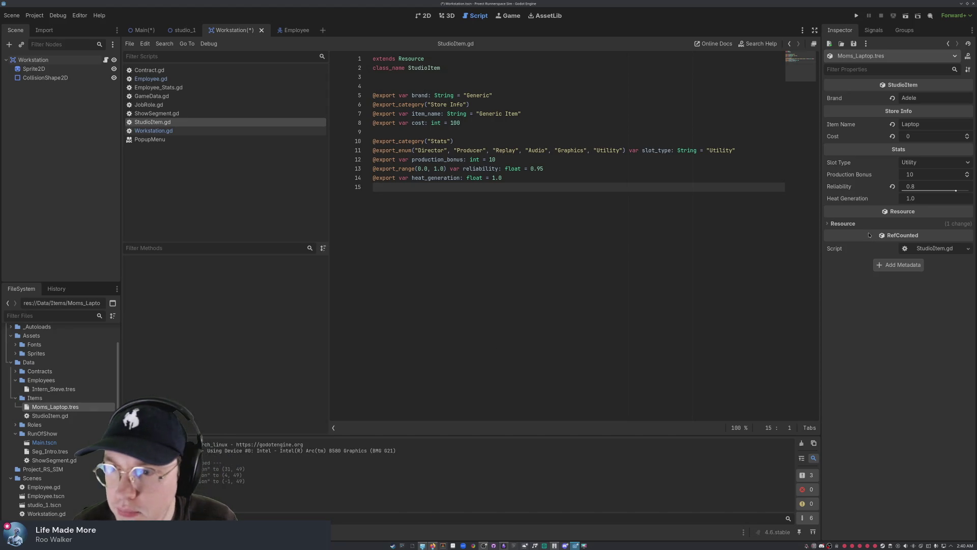
pyautogui.click(946, 164)
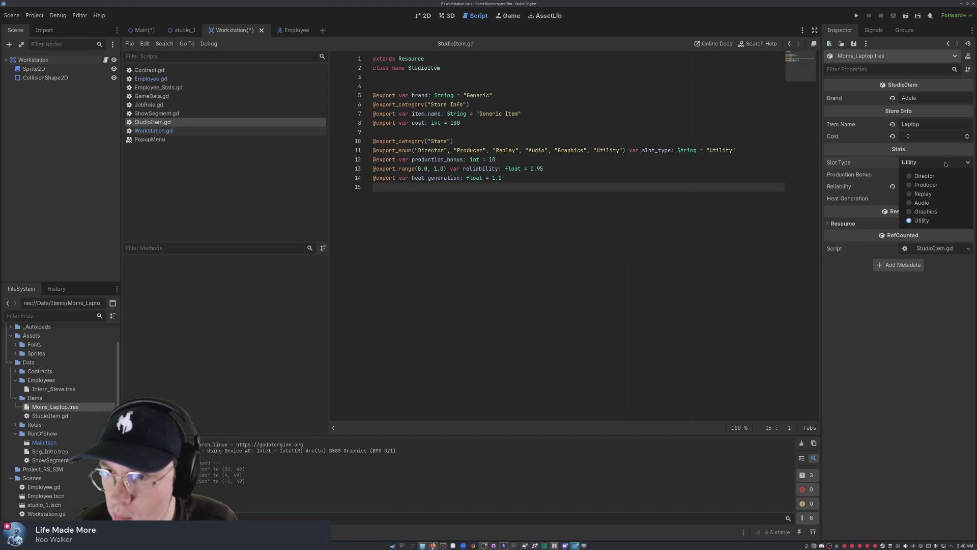
pyautogui.click(946, 163)
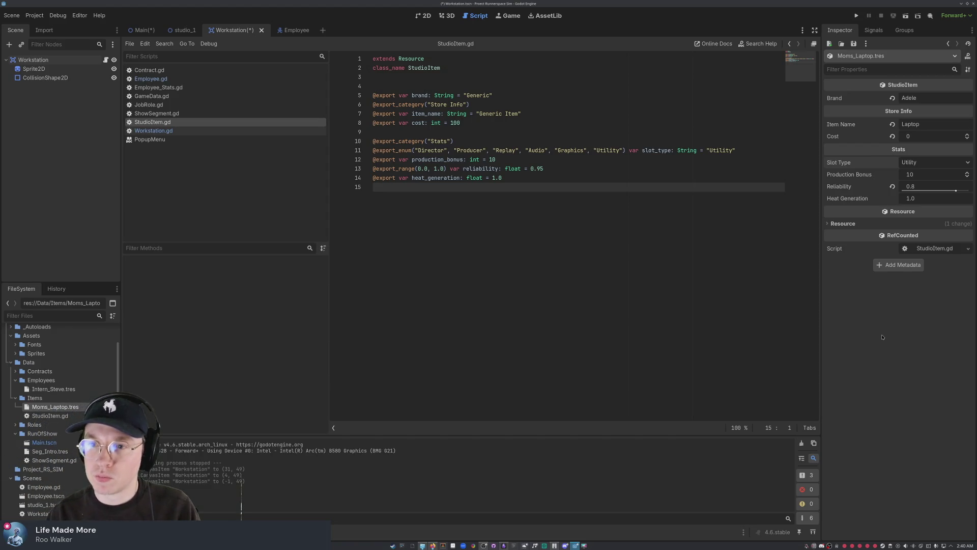
# Check the resource's Signals and attached StudioItem.gd script, then start a new empty scene.
pyautogui.click(879, 30)
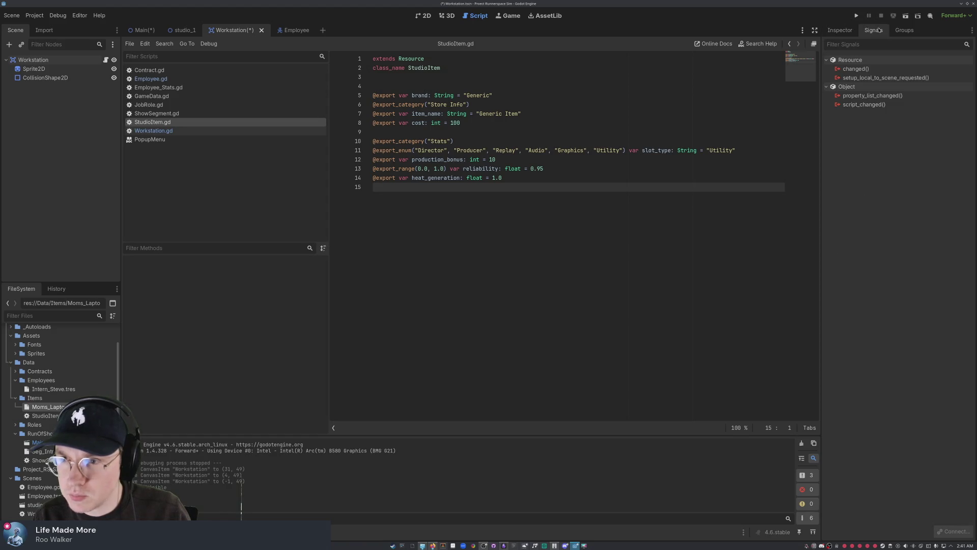
pyautogui.click(840, 31)
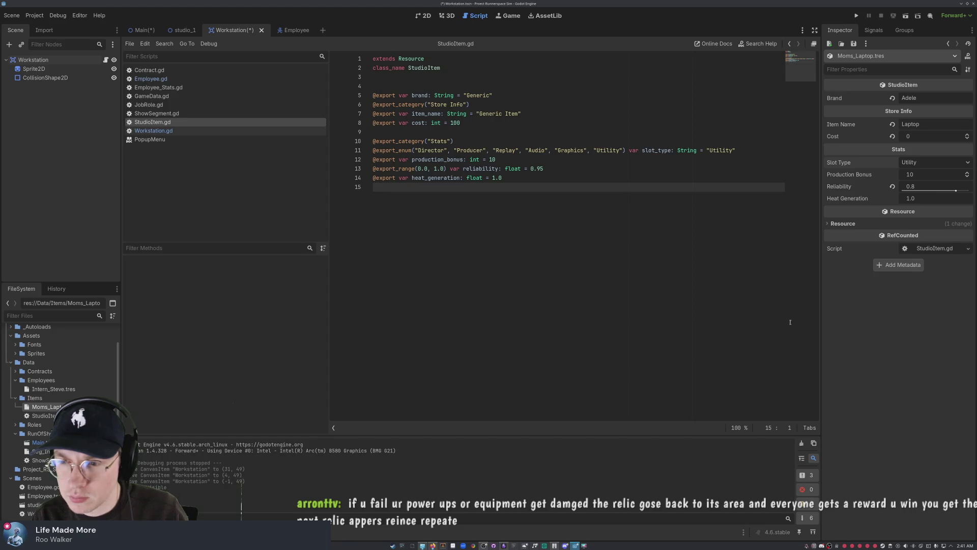
pyautogui.click(947, 249)
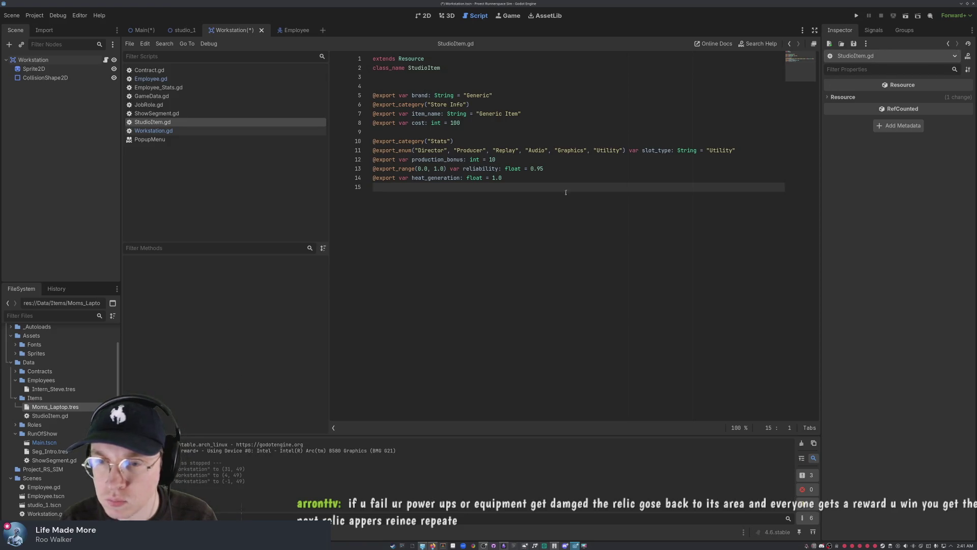
pyautogui.click(74, 408)
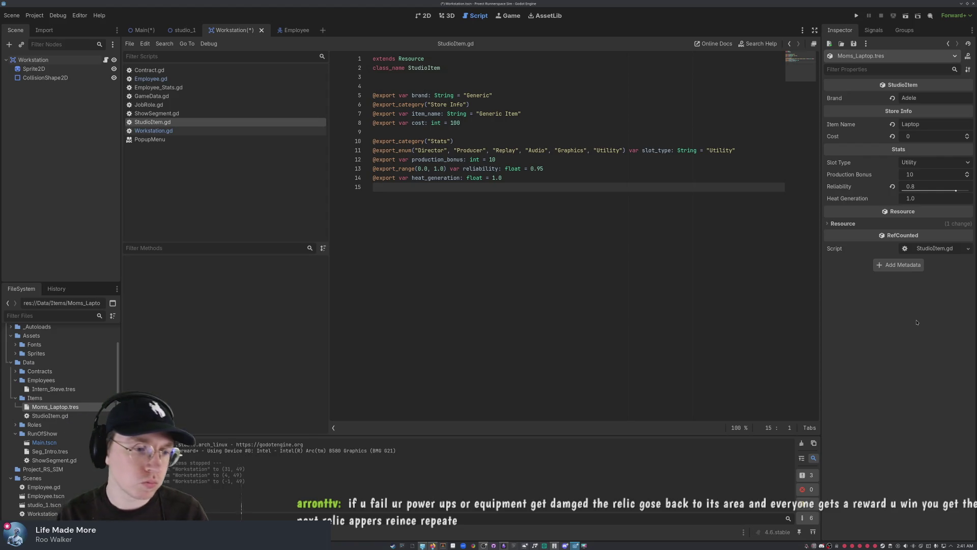
pyautogui.click(323, 30)
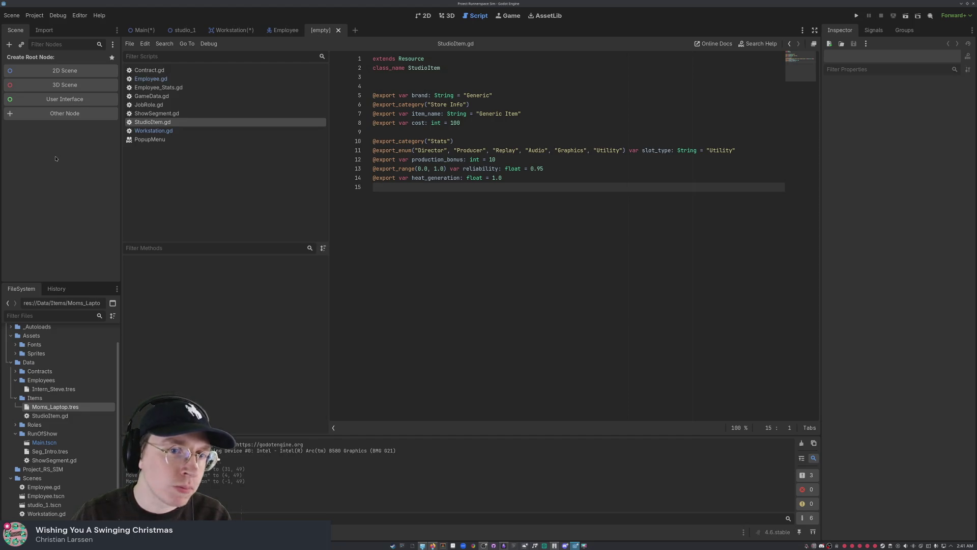
# Create the new scene's root as an AnimatedSprite2D node via Other Node.
pyautogui.click(94, 117)
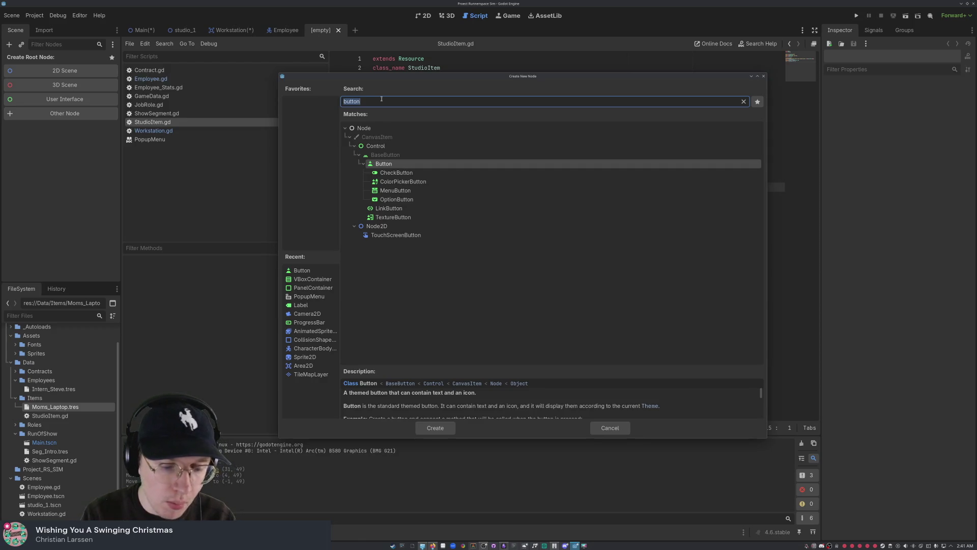
pyautogui.write('2')
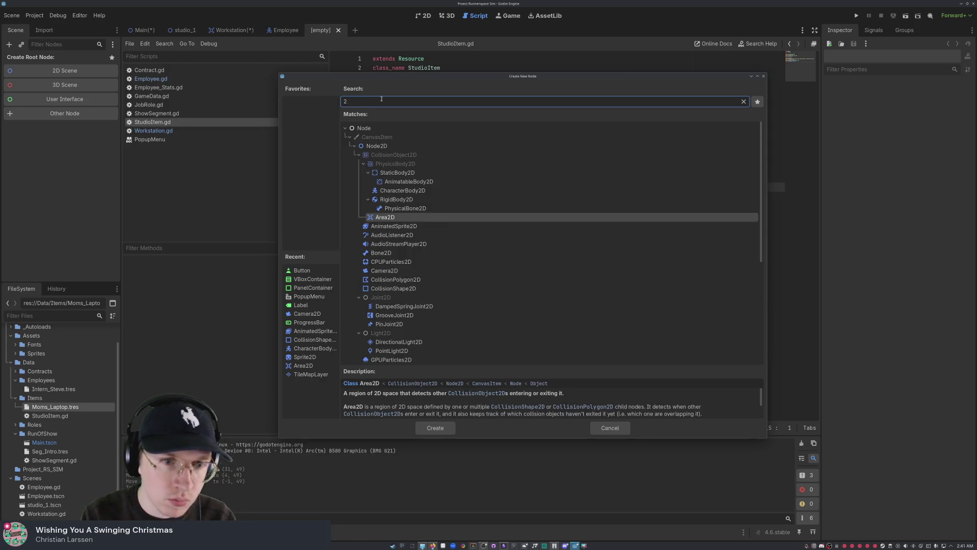
pyautogui.press('BackSpace')
pyautogui.write('Anima')
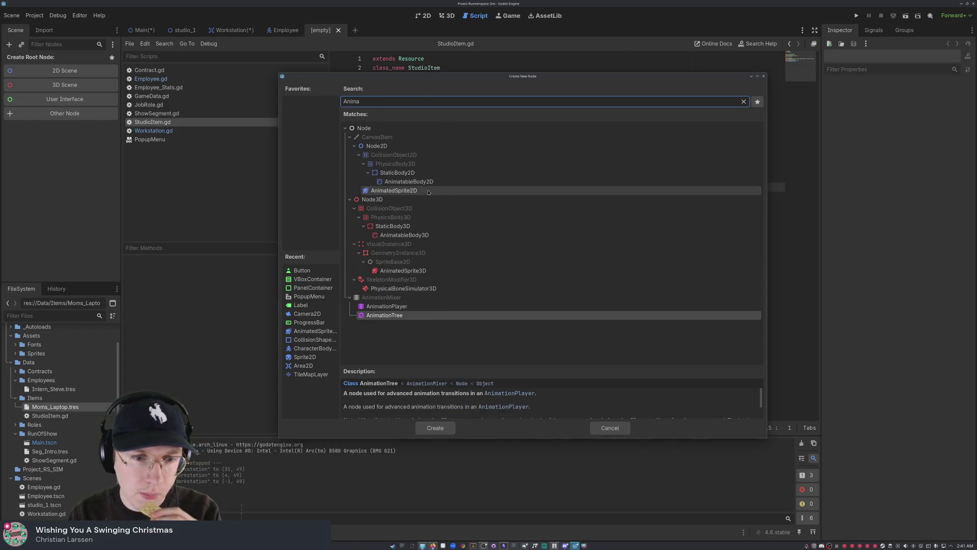
pyautogui.click(394, 191)
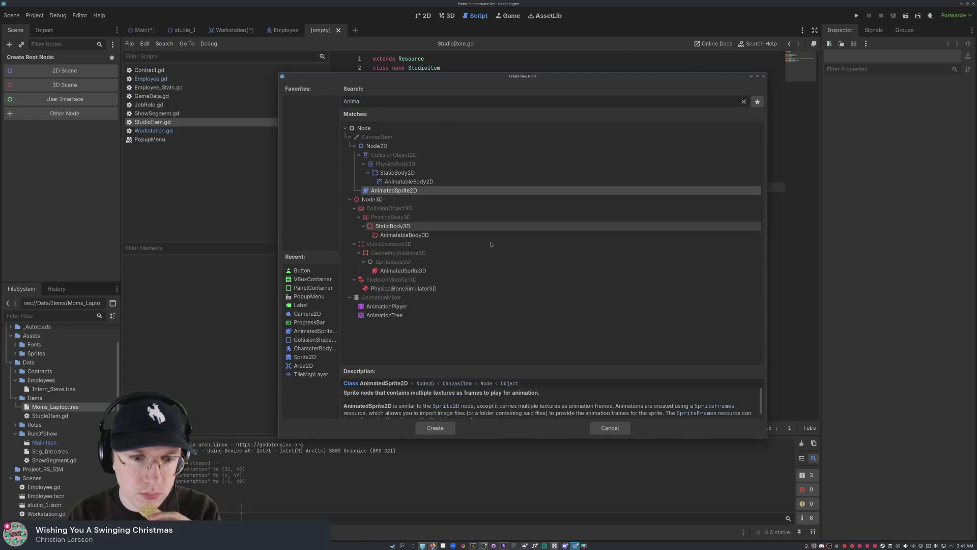
pyautogui.click(435, 428)
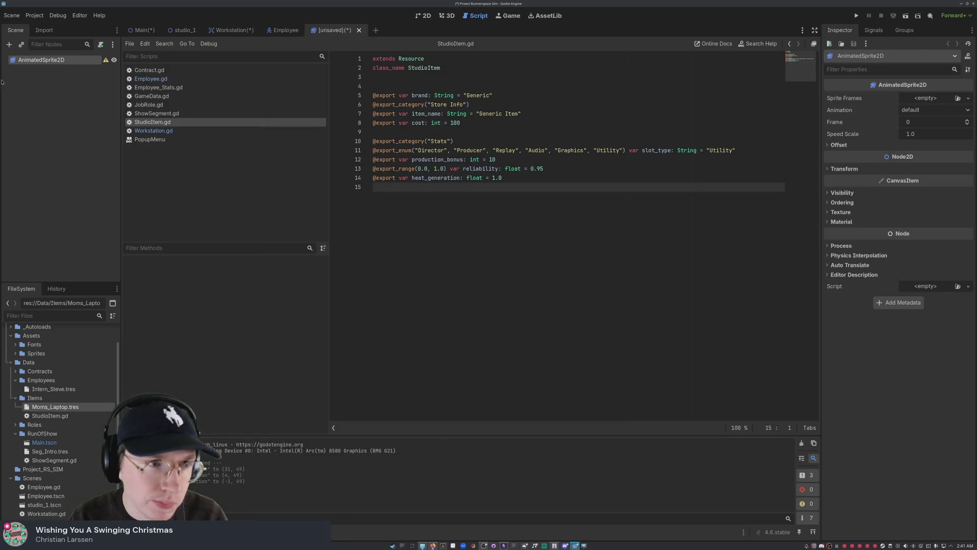
# Add a CollisionShape2D child under the AnimatedSprite2D root, then deselect.
pyautogui.rightClick(66, 59)
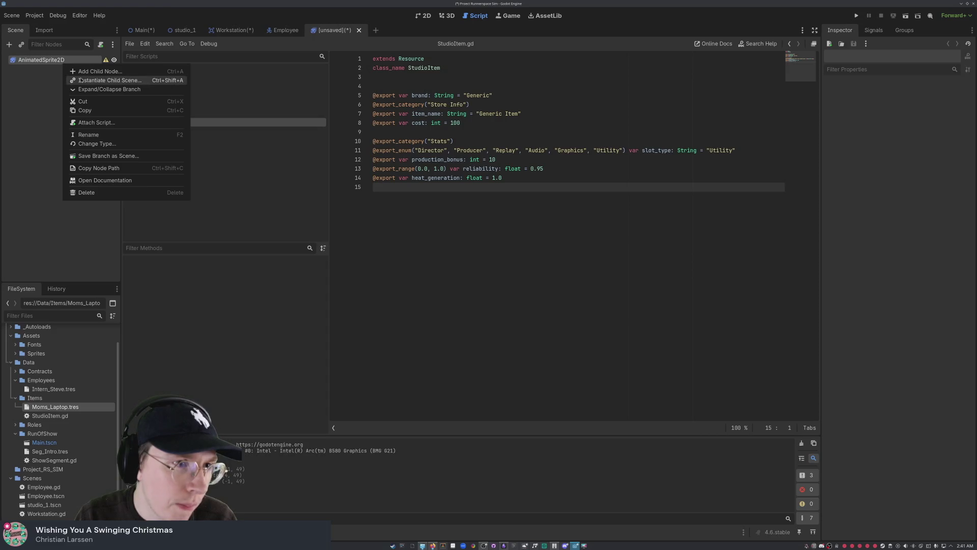
pyautogui.click(136, 71)
pyautogui.write('Colli')
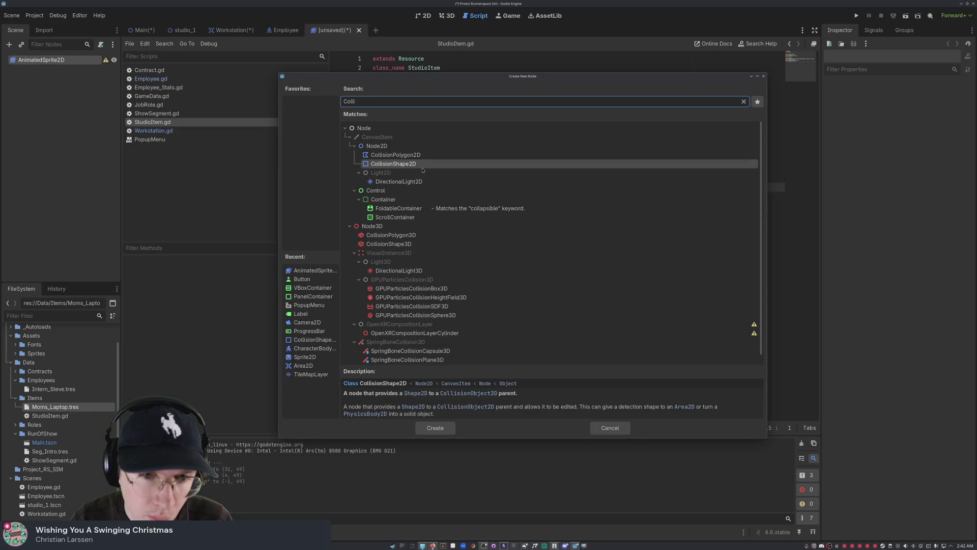
pyautogui.click(446, 428)
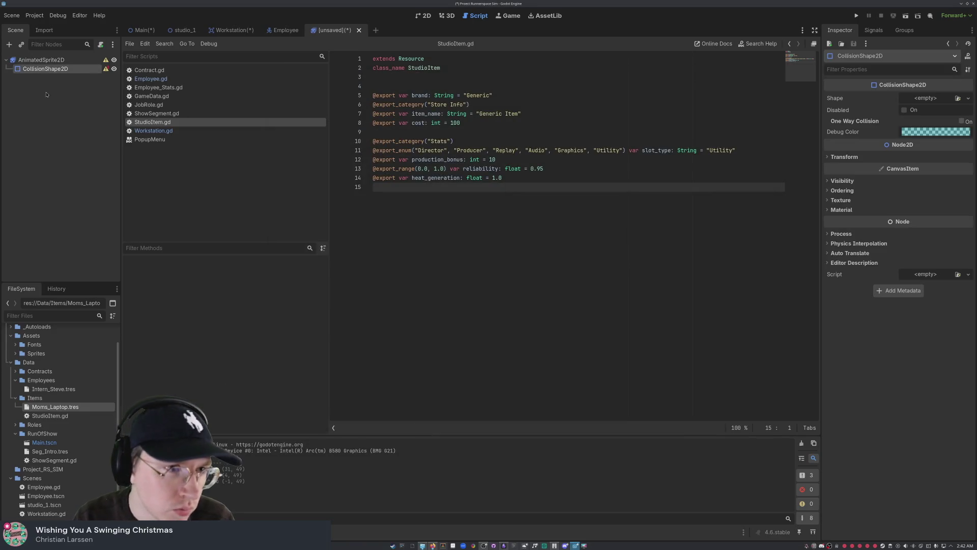
pyautogui.click(59, 126)
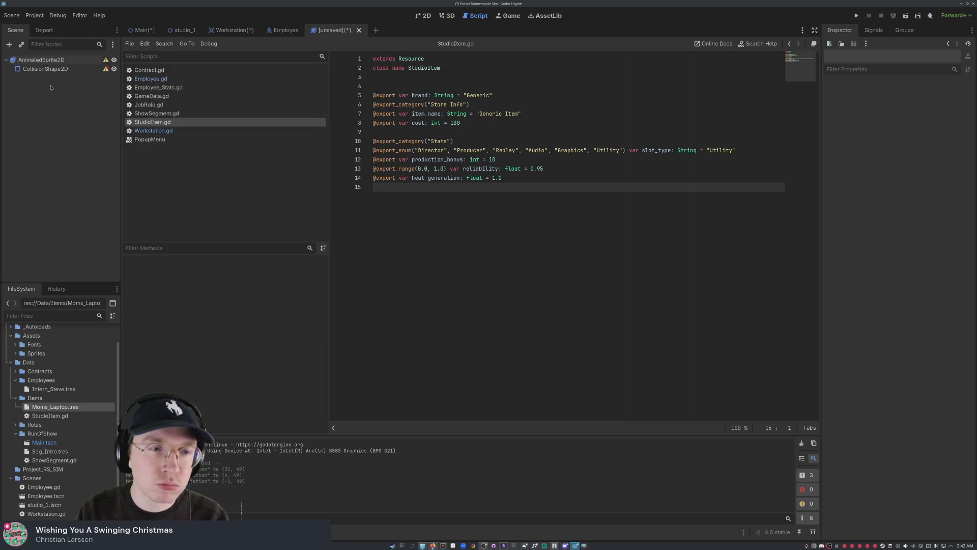
# Compare the Employee scene's root node with the unsaved scene's AnimatedSprite2D root.
pyautogui.click(284, 30)
pyautogui.click(338, 30)
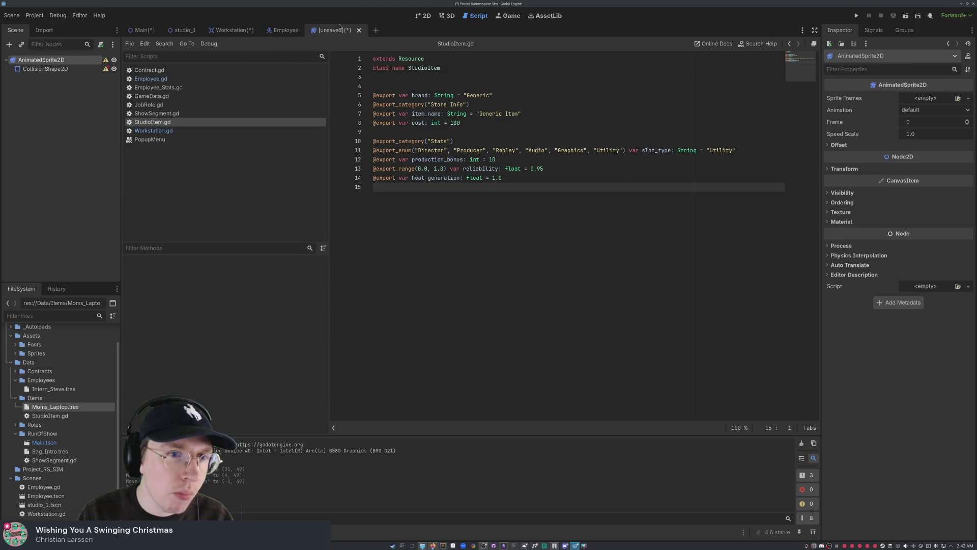
pyautogui.click(284, 31)
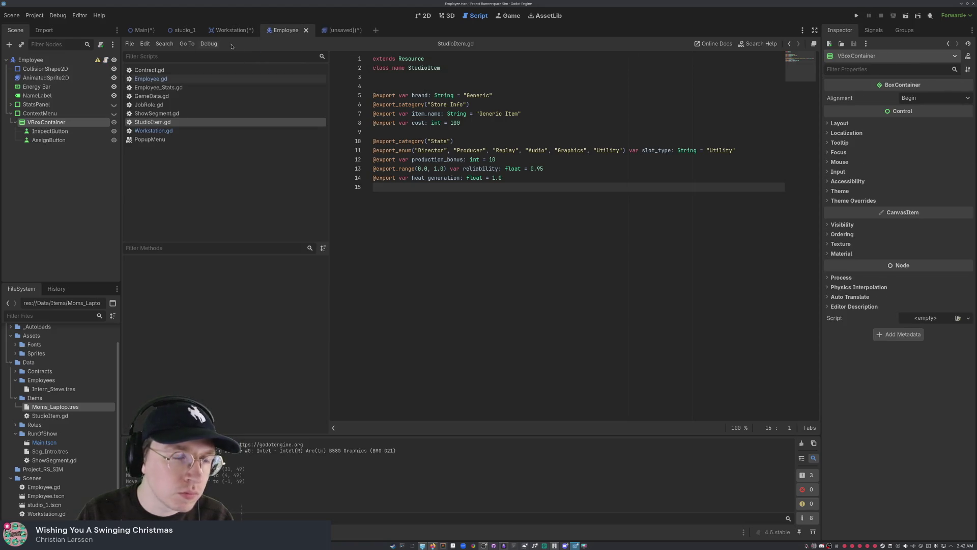
pyautogui.click(21, 60)
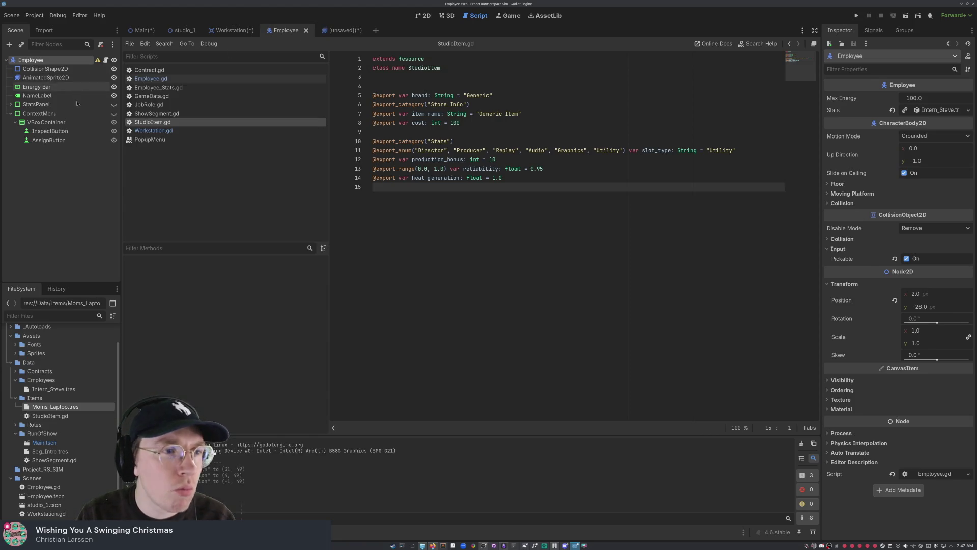
pyautogui.hotkey('ctrl', 'Tab')
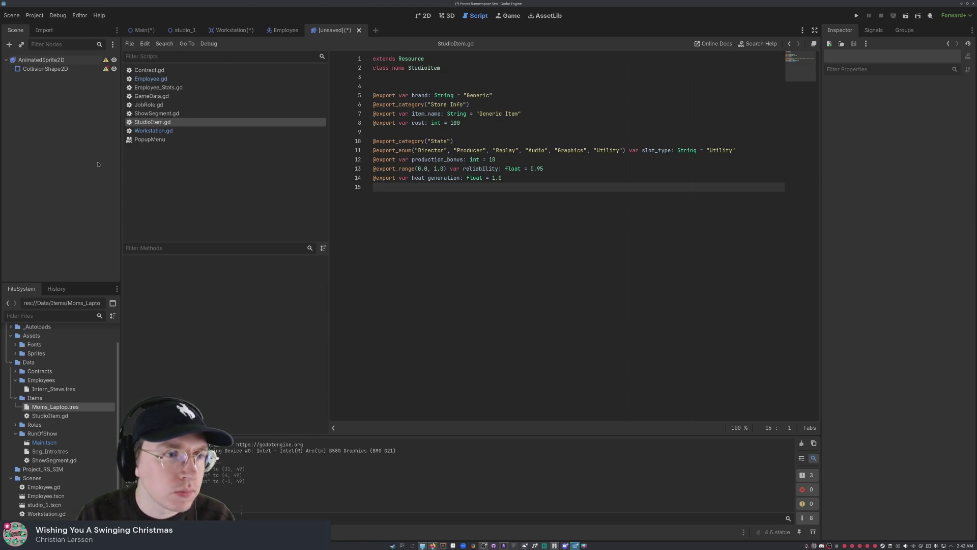
pyautogui.click(52, 61)
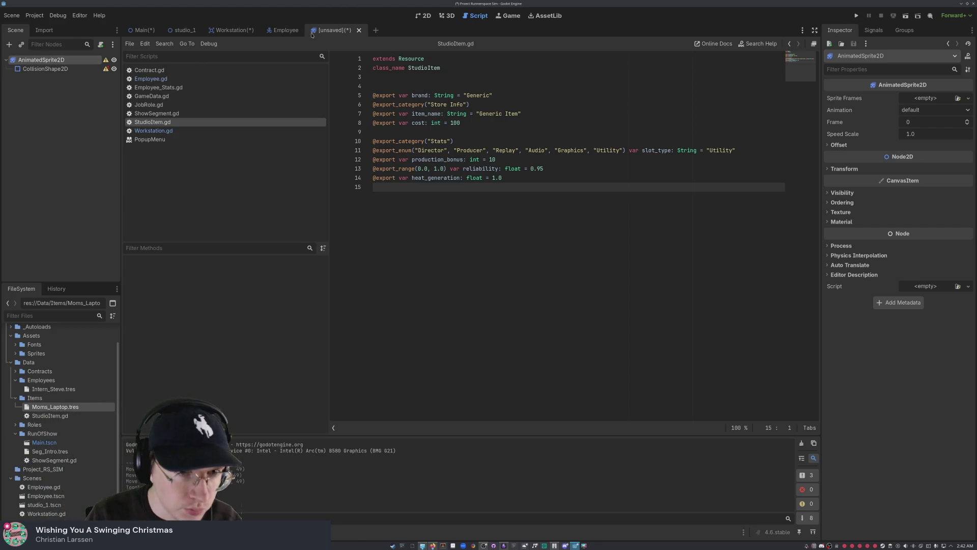
# On the Employee scene, check the Inspector's resource history list, then deselect the Employee node.
pyautogui.click(283, 30)
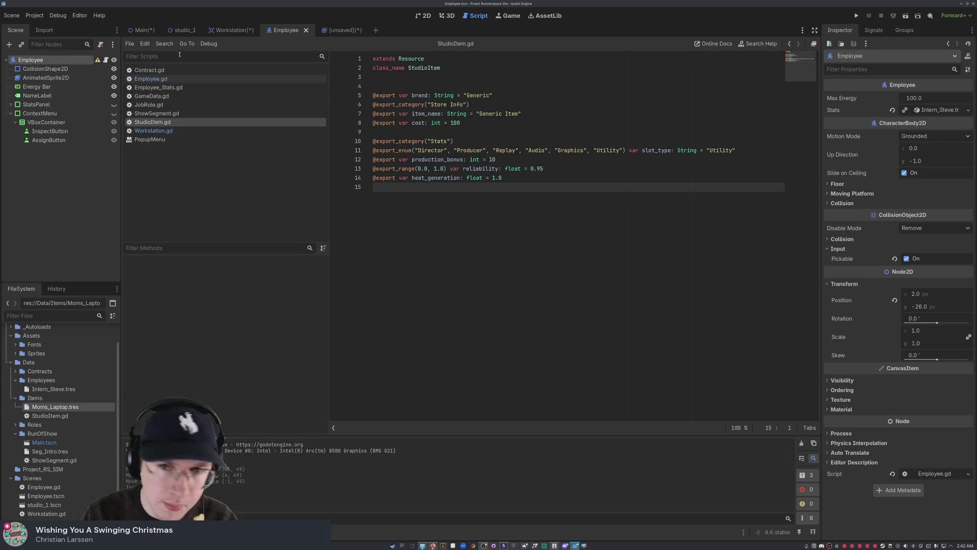
pyautogui.click(858, 56)
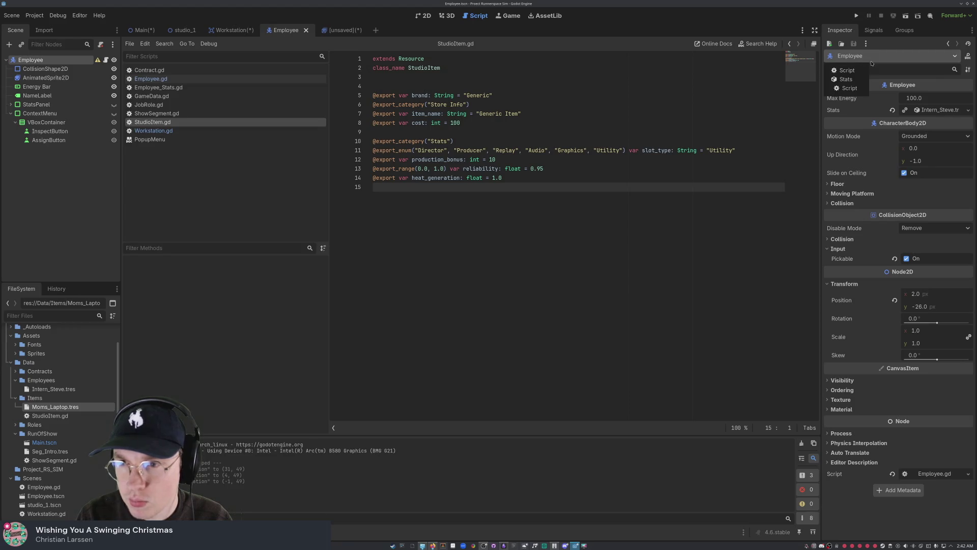
pyautogui.click(892, 55)
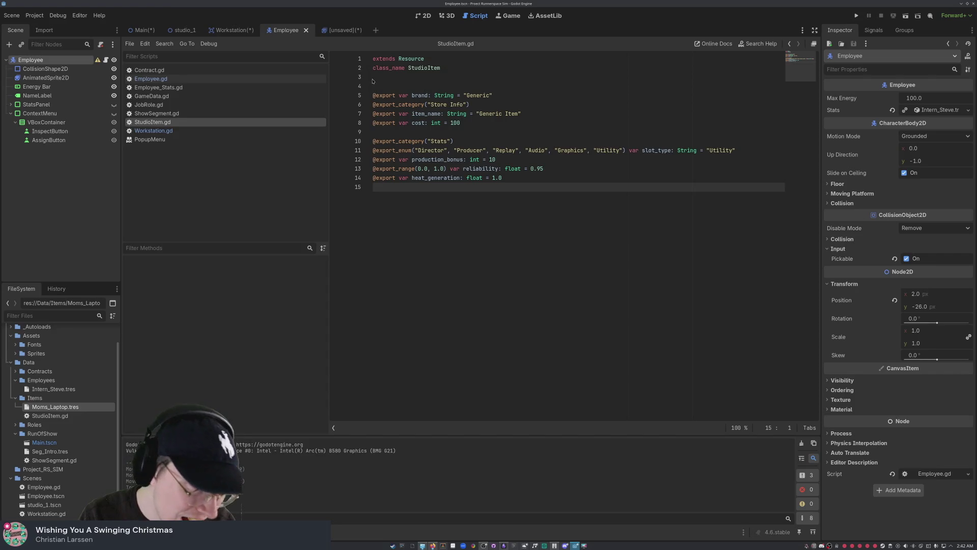
pyautogui.click(29, 211)
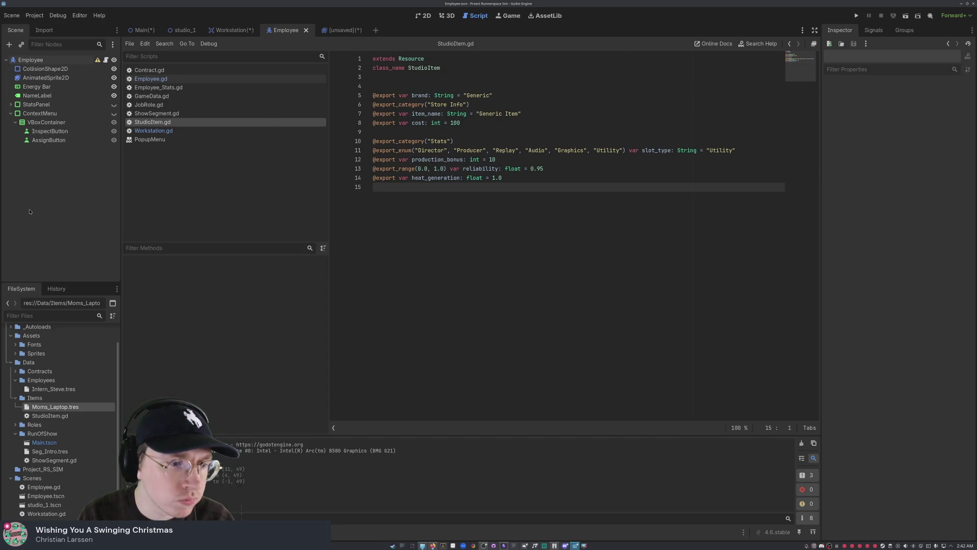
pyautogui.scroll(-1, 61, 423)
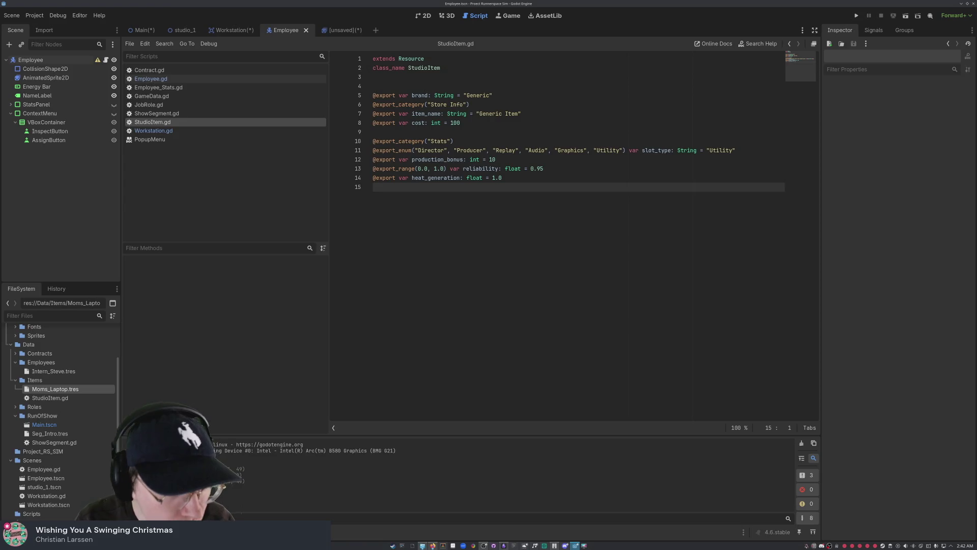
pyautogui.rightClick(56, 288)
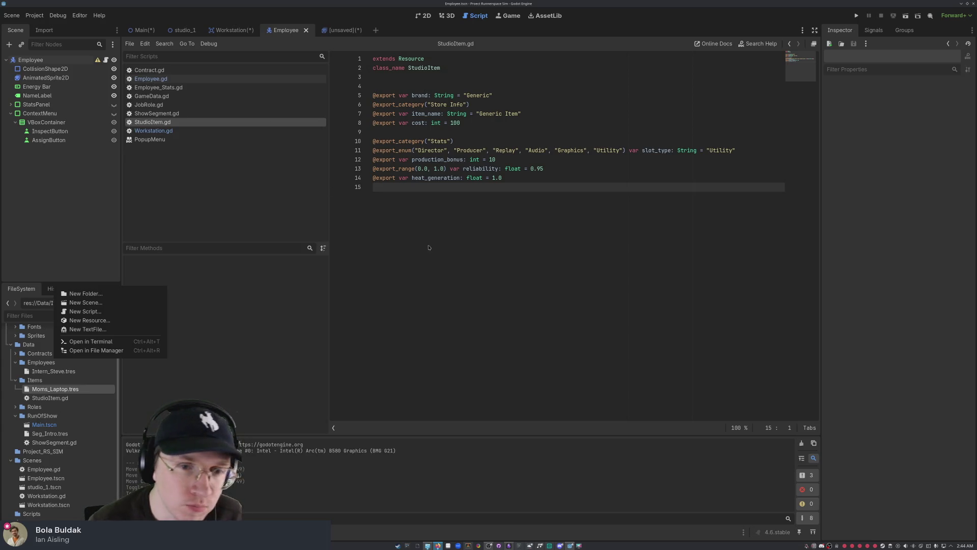
# Dismiss the file-creation menu and review the slot_type, production_bonus and heat_generation lines.
pyautogui.click(452, 287)
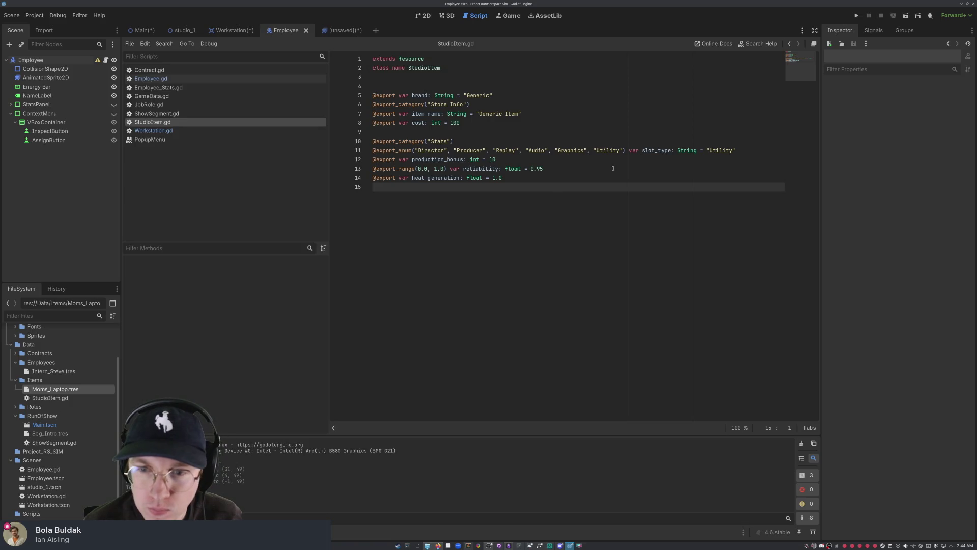
pyautogui.click(743, 151)
pyautogui.click(524, 160)
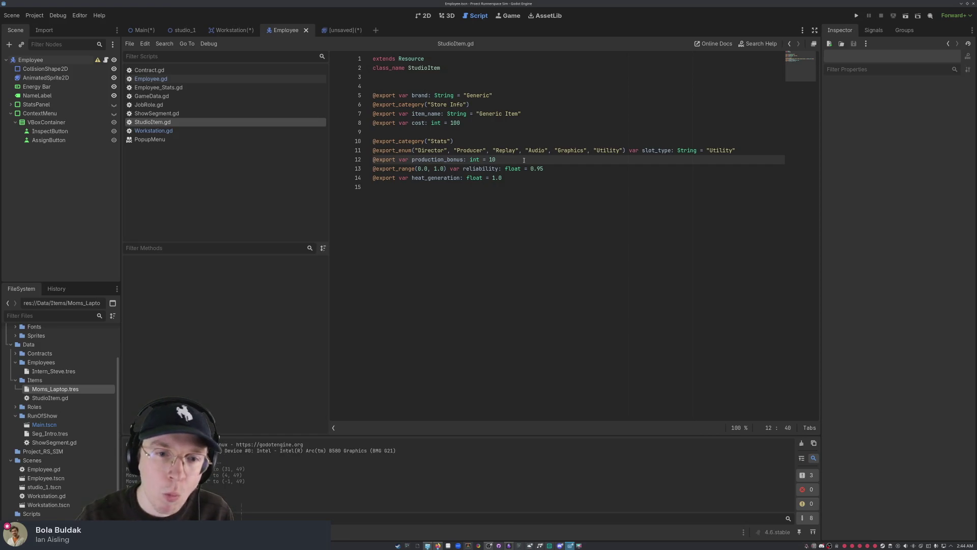
pyautogui.click(515, 180)
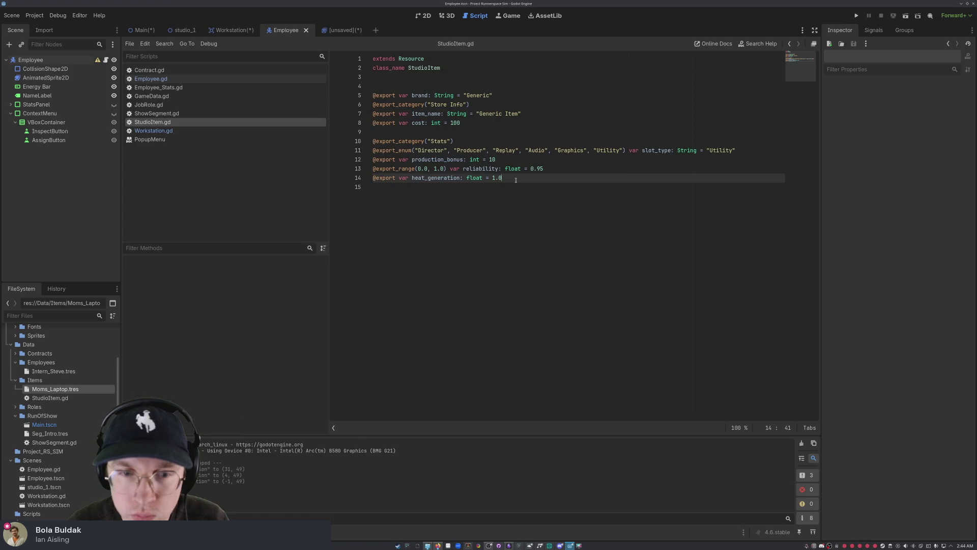
pyautogui.click(509, 190)
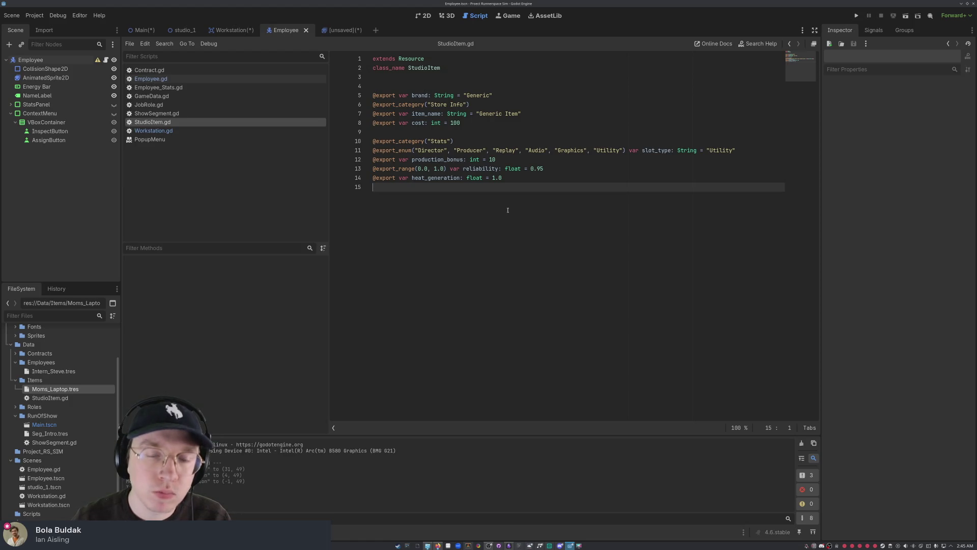
# Walk through StudioItem's class name, item_name and Stats fields, then return to the unsaved scene.
pyautogui.click(450, 68)
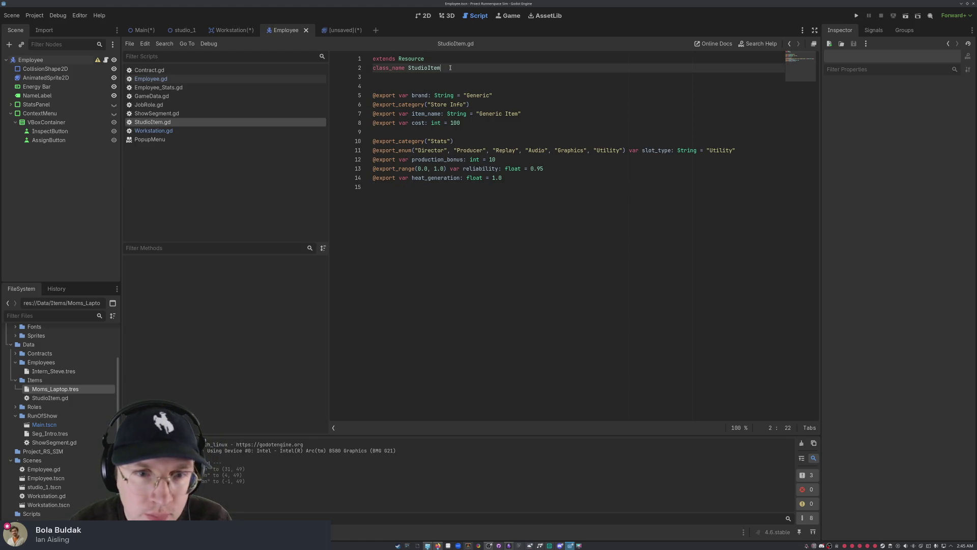
pyautogui.click(528, 95)
pyautogui.click(528, 114)
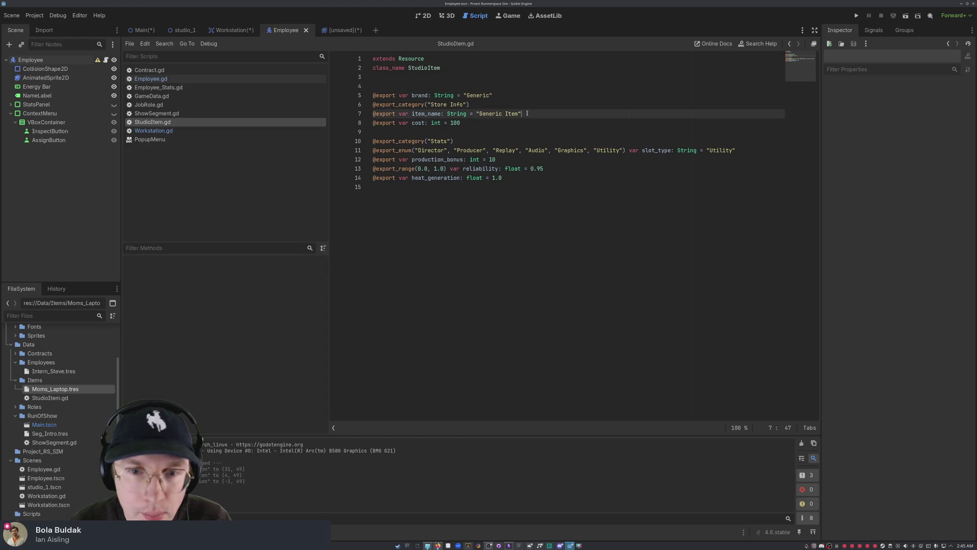
pyautogui.click(480, 124)
pyautogui.click(474, 143)
pyautogui.click(736, 150)
pyautogui.click(543, 159)
pyautogui.click(541, 168)
pyautogui.click(538, 193)
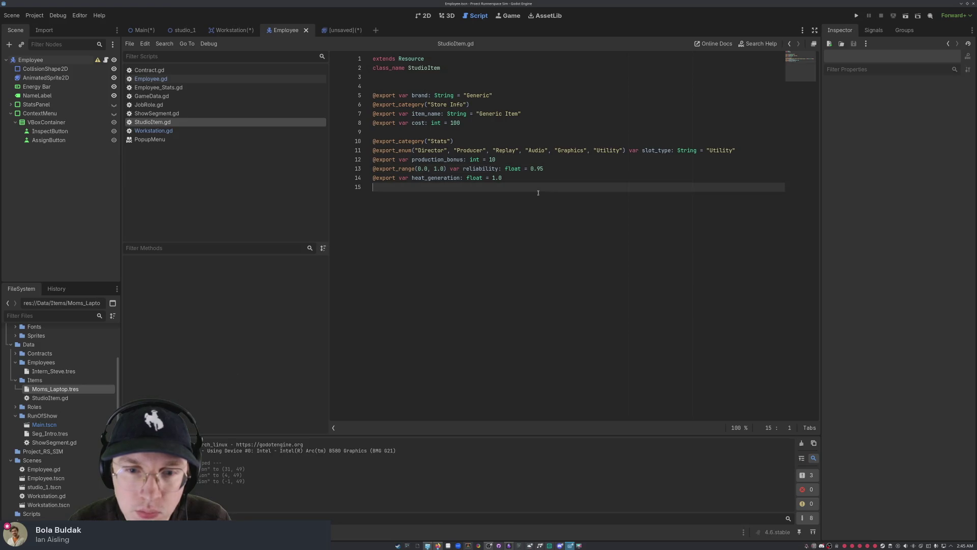
pyautogui.click(336, 30)
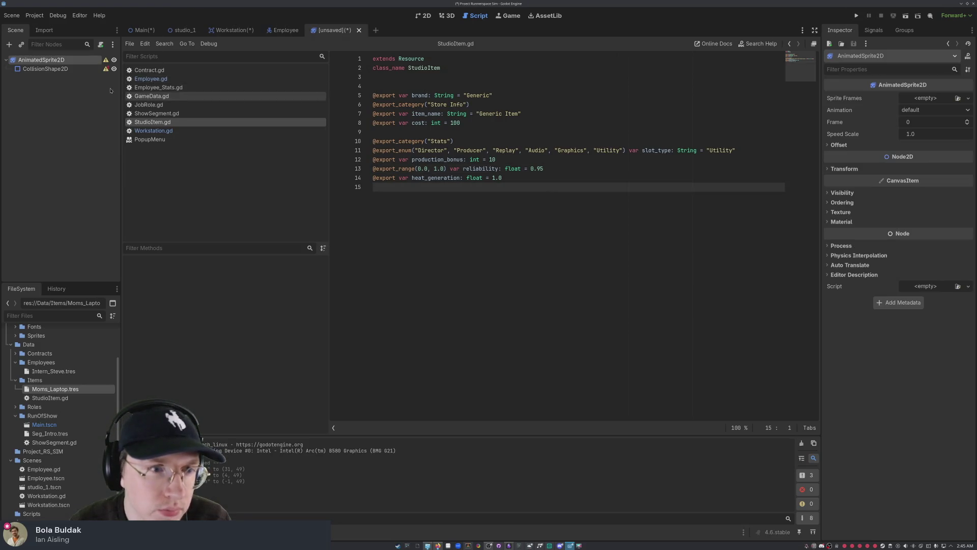
# Delete both the AnimatedSprite2D and CollisionShape2D nodes, confirming the removal.
pyautogui.click(41, 60)
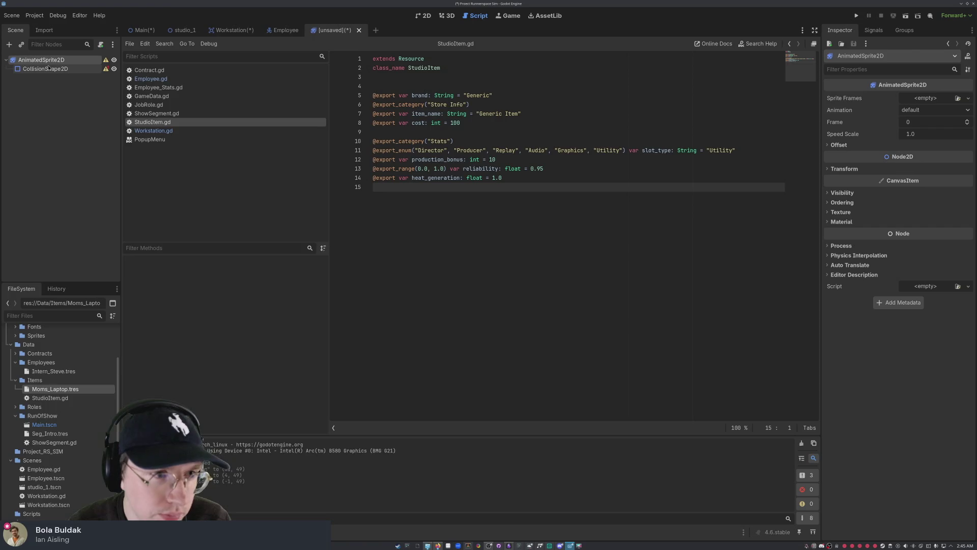
pyautogui.keyDown('shift'); pyautogui.click(48, 69); pyautogui.keyUp('shift')
pyautogui.press('Delete')
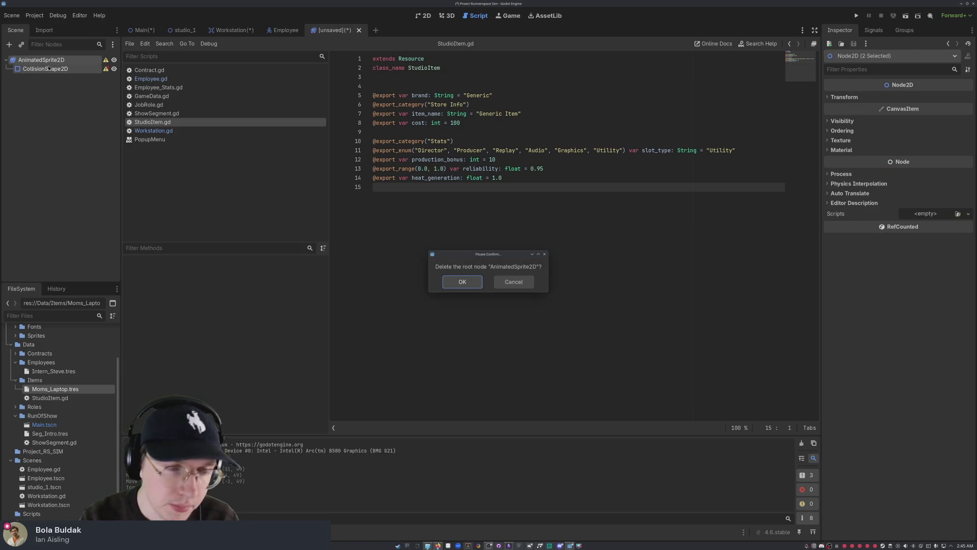
pyautogui.click(462, 282)
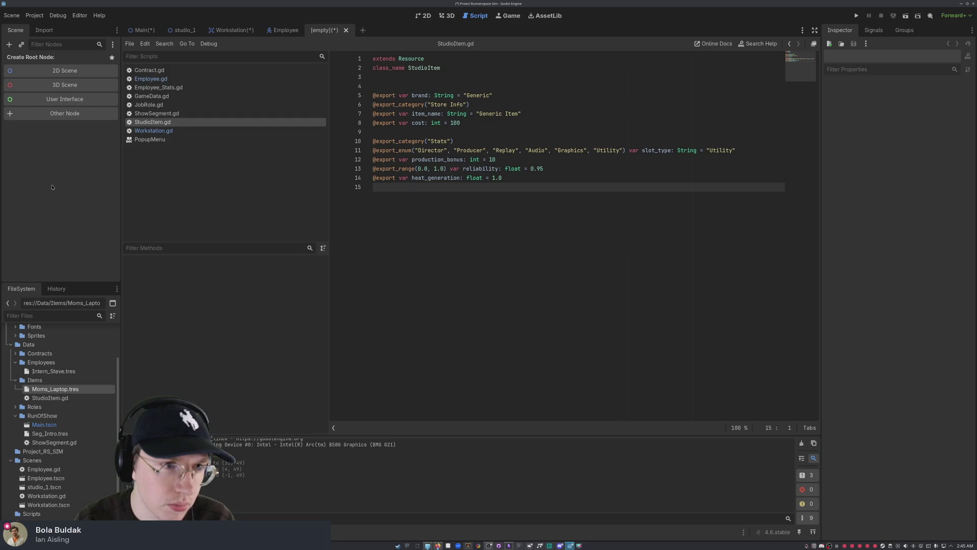
# Create a fresh AnimatedSprite2D root and begin adding a child node under it.
pyautogui.click(64, 113)
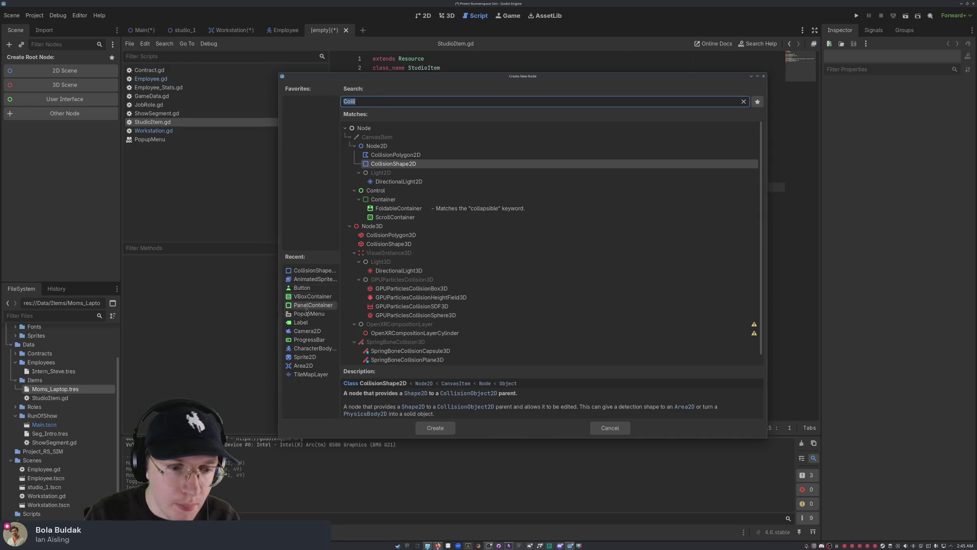
pyautogui.click(315, 278)
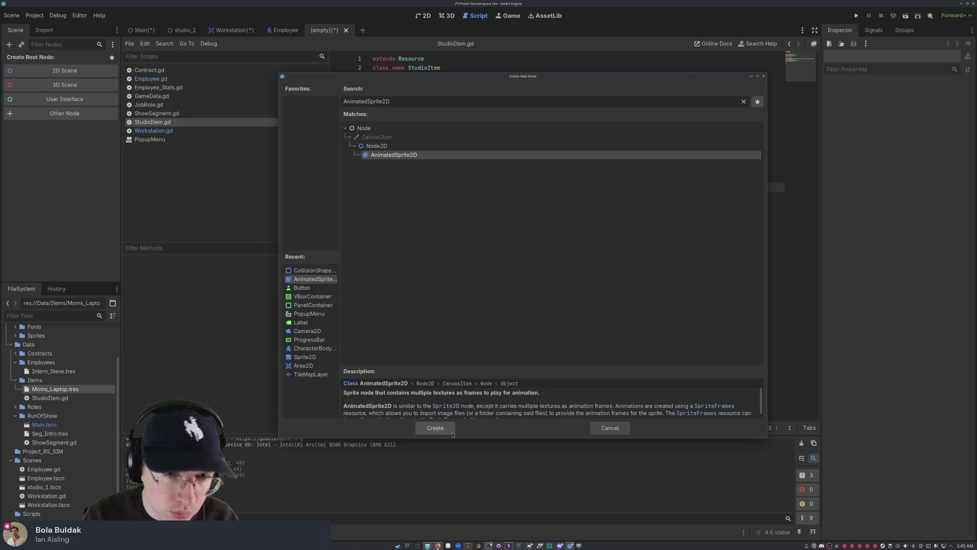
pyautogui.click(435, 428)
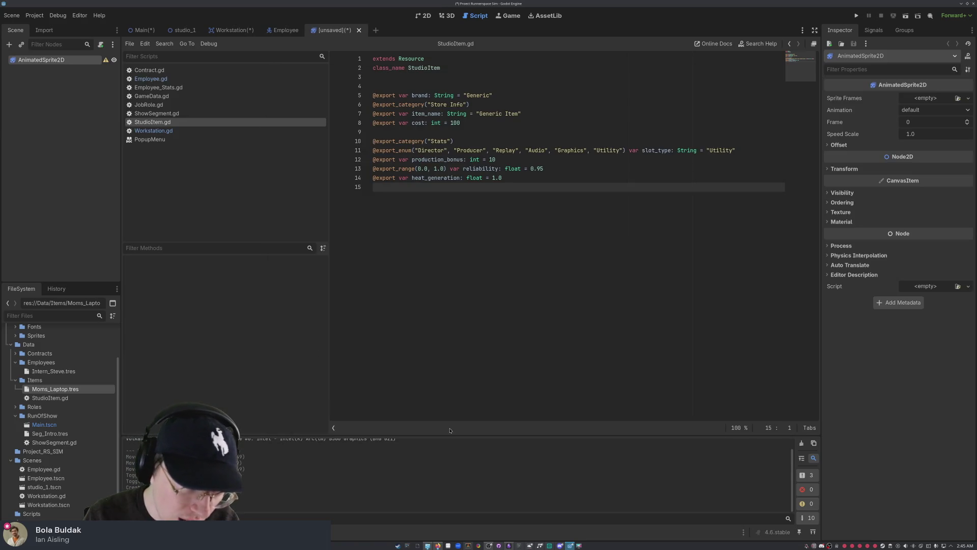
pyautogui.rightClick(64, 60)
pyautogui.click(96, 65)
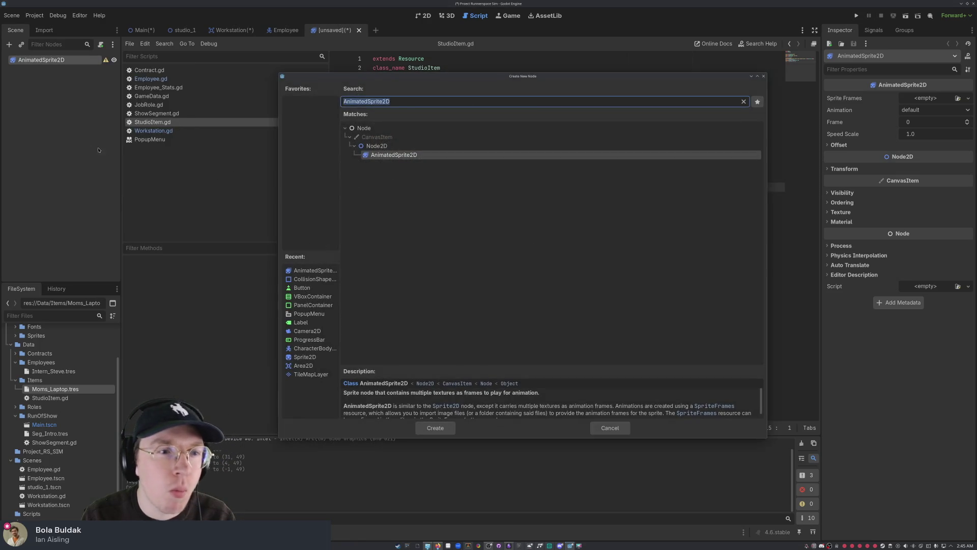